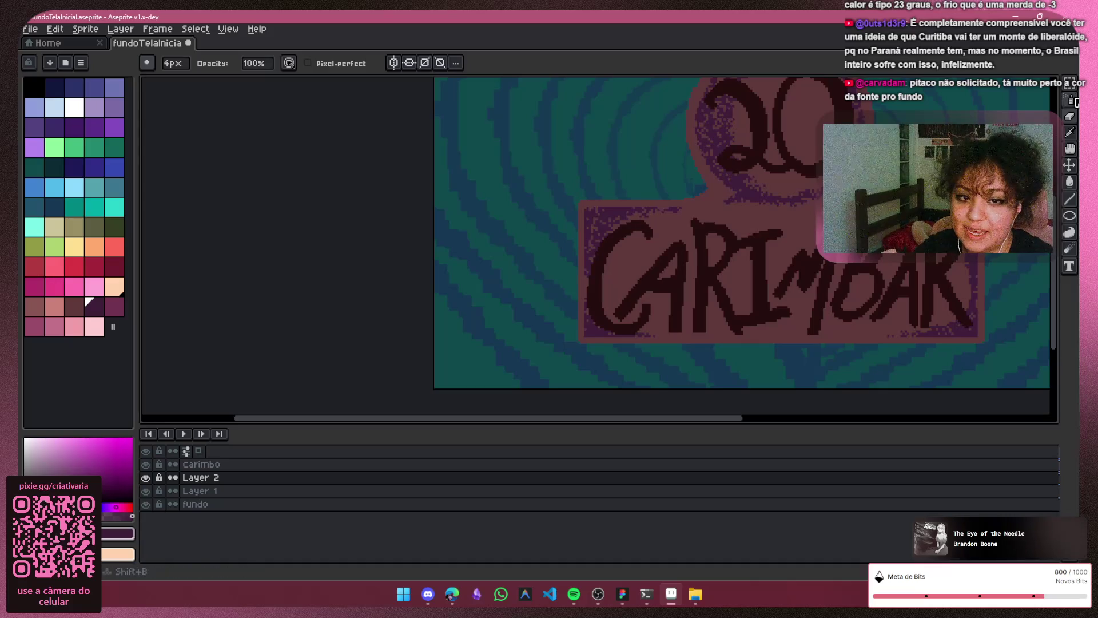
Step: Try the selection and spray tools, then go back to the pencil
key(m)
scroll(728, 221, up, 2)
key(shift+b)
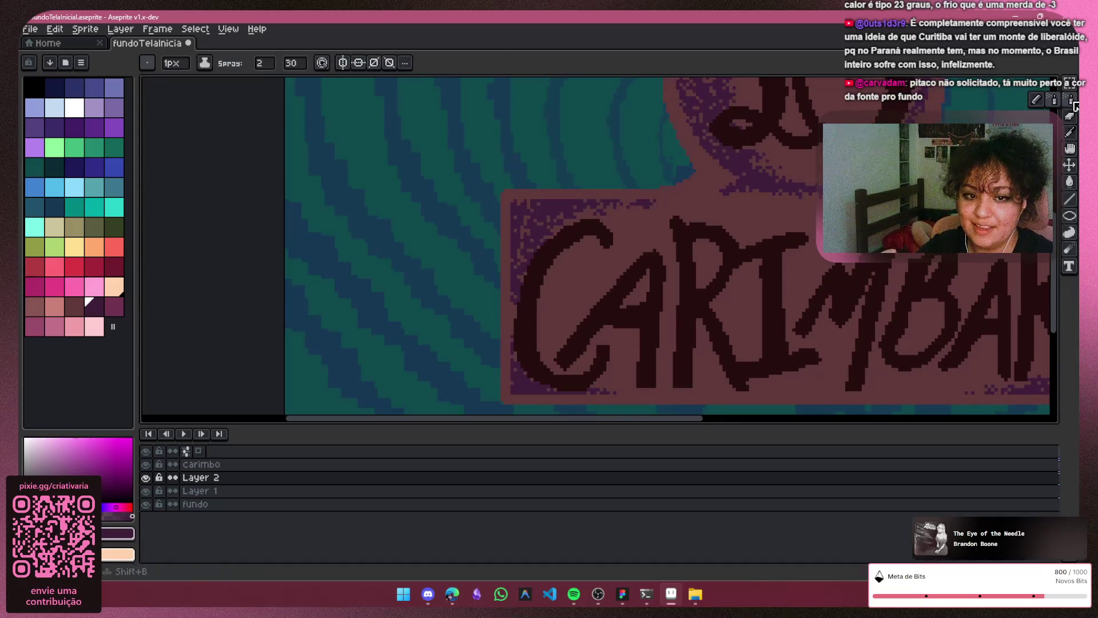
scroll(702, 177, up, 1)
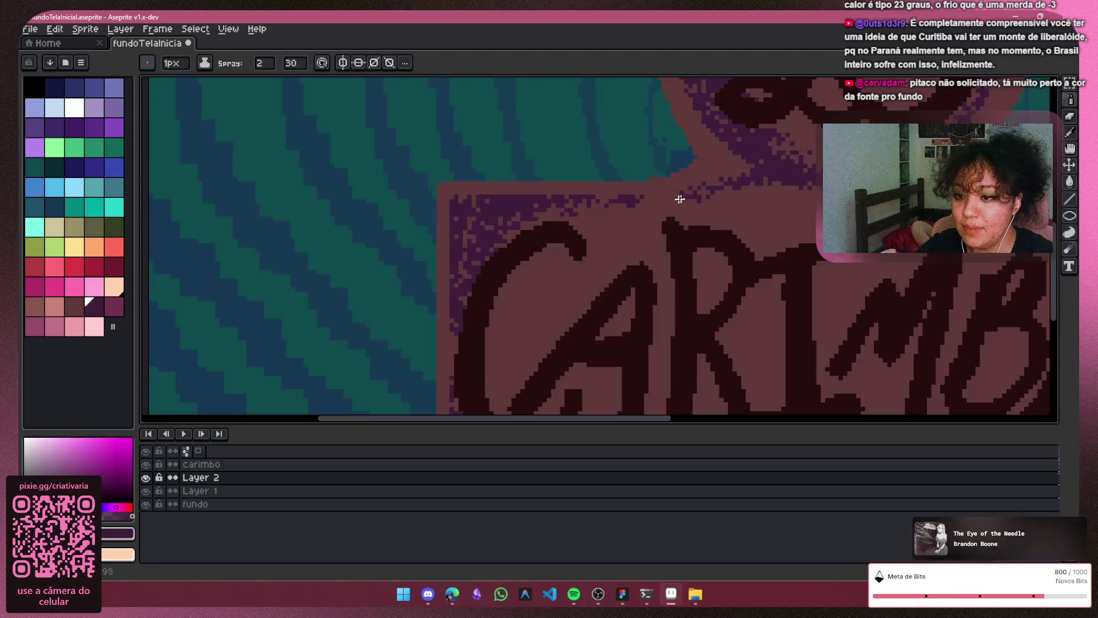
key(b)
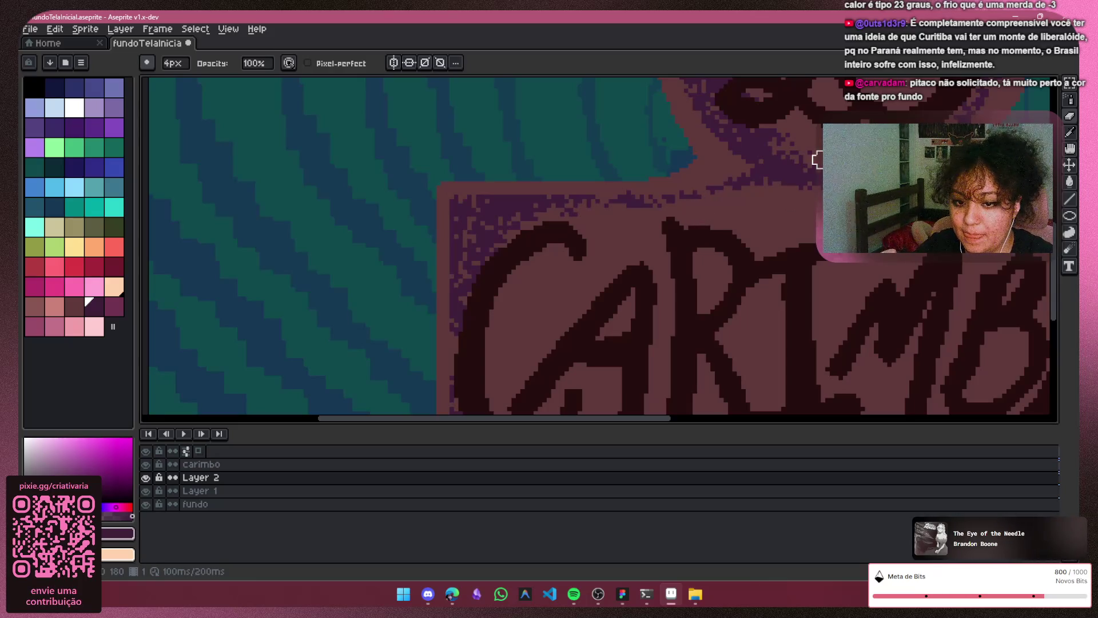
Step: Scroll and pan around the canvas to inspect the artwork
scroll(896, 275, down, 3)
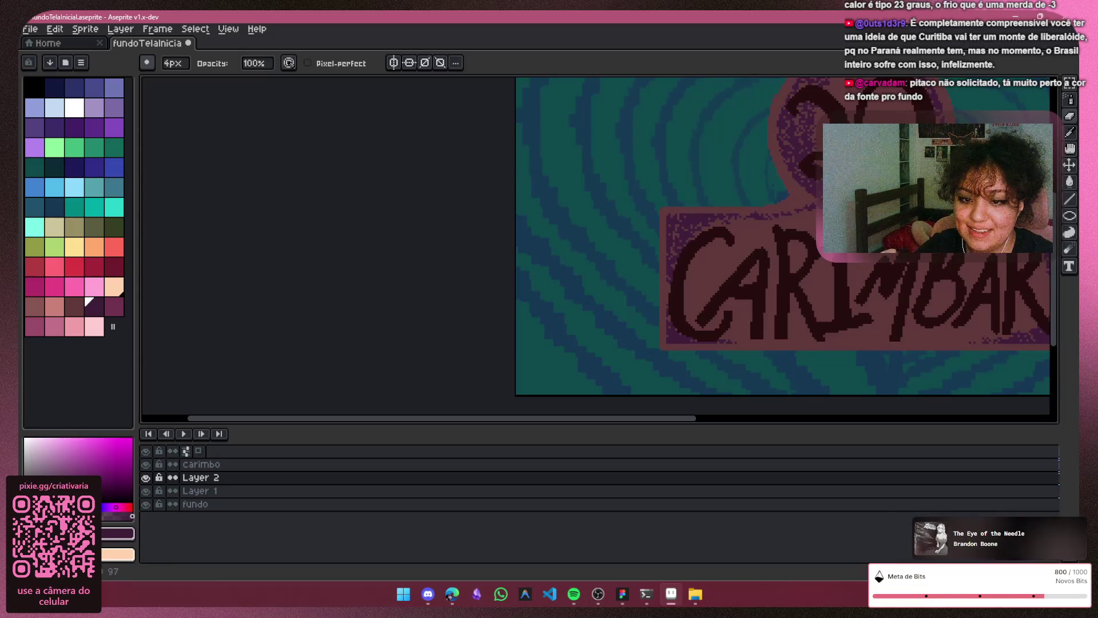
mouse_move(682, 419)
mouse_down()
mouse_move(808, 435)
mouse_move(801, 422)
mouse_move(823, 422)
mouse_up()
scroll(743, 400, down, 2)
scroll(678, 236, up, 2)
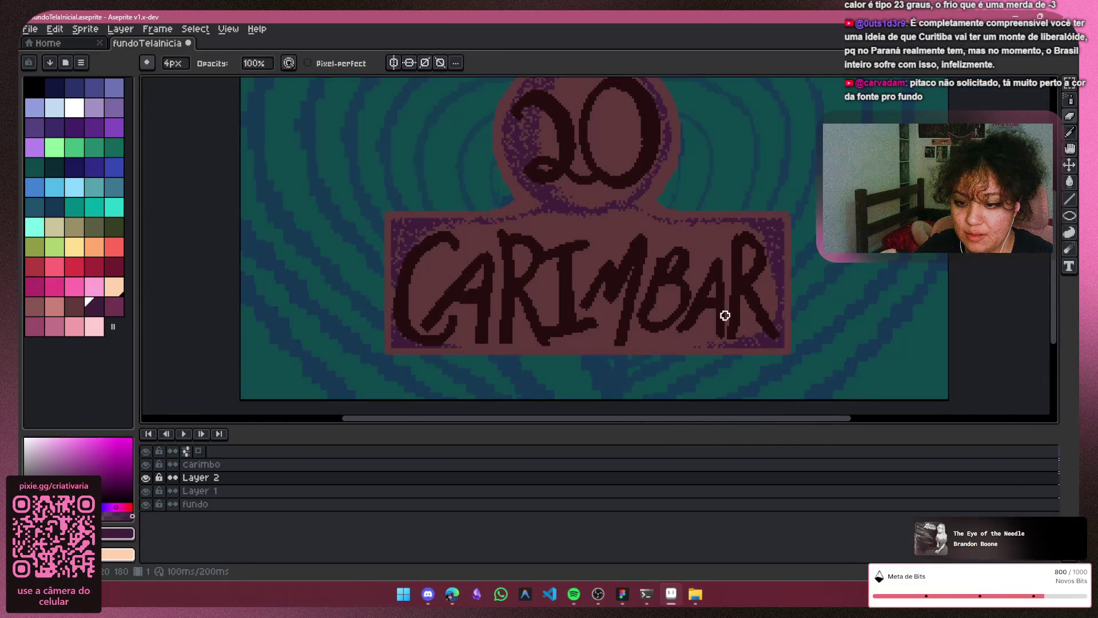
scroll(724, 315, up, 1)
scroll(707, 288, down, 1)
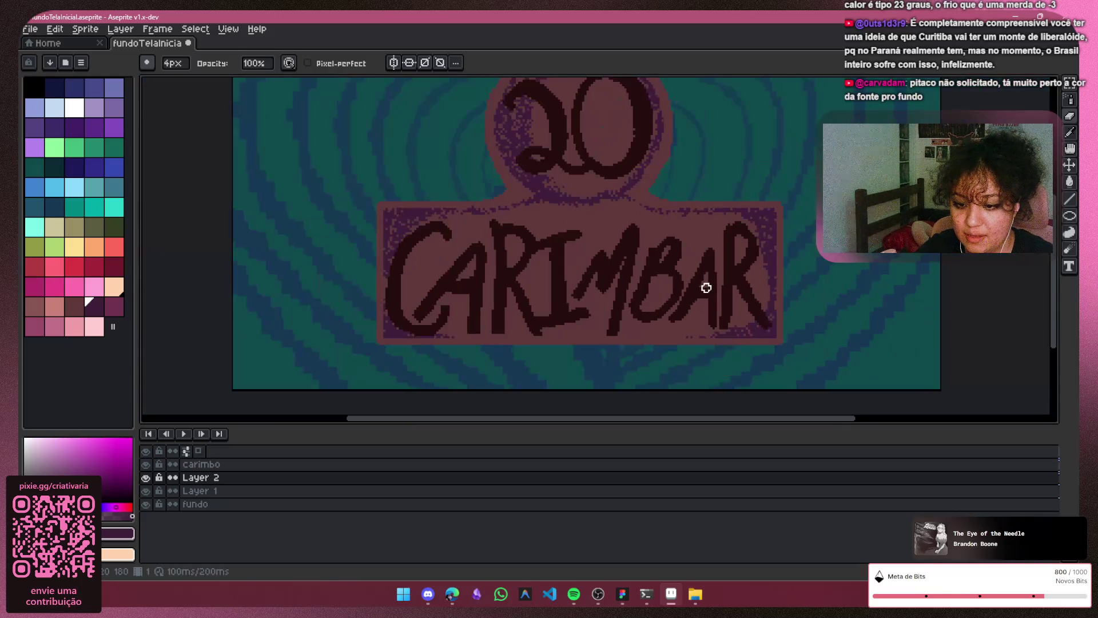
scroll(730, 318, up, 1)
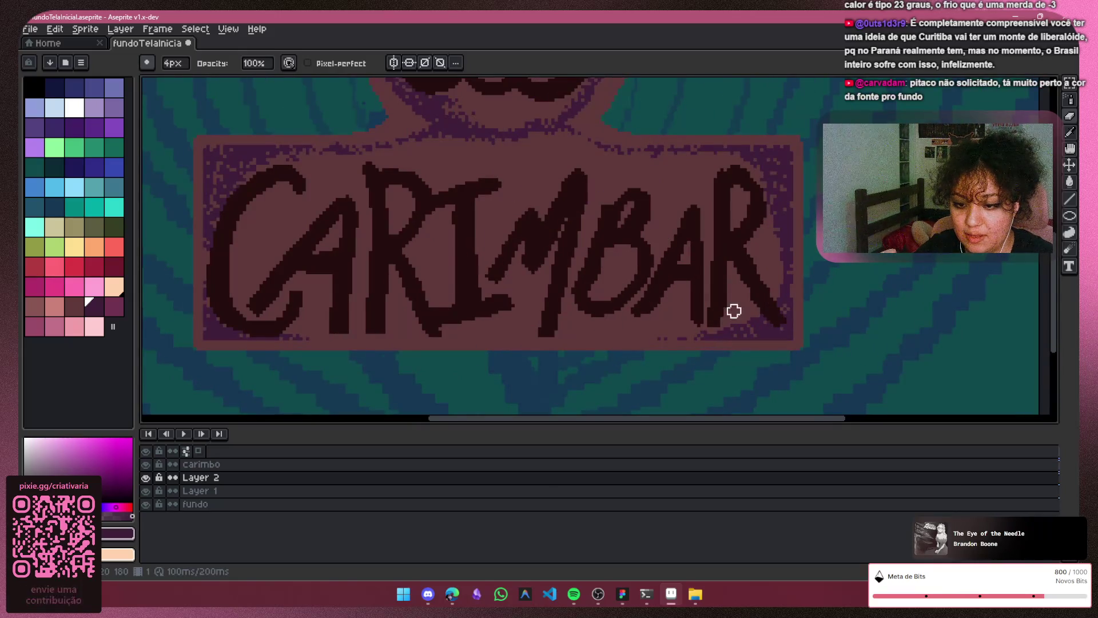
scroll(720, 245, down, 1)
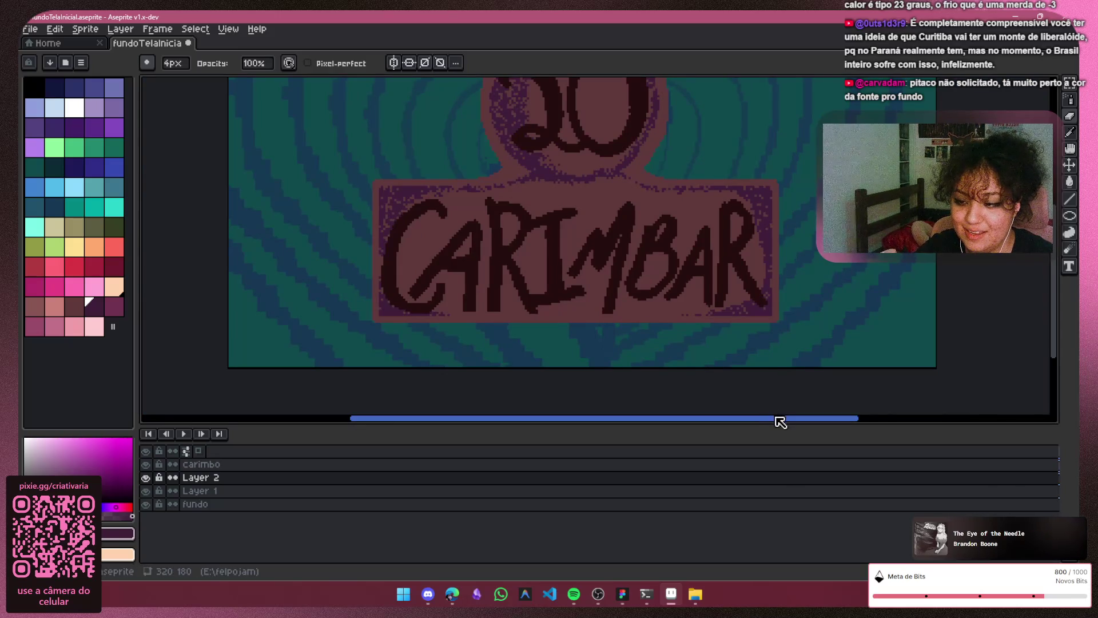
scroll(789, 369, down, 2)
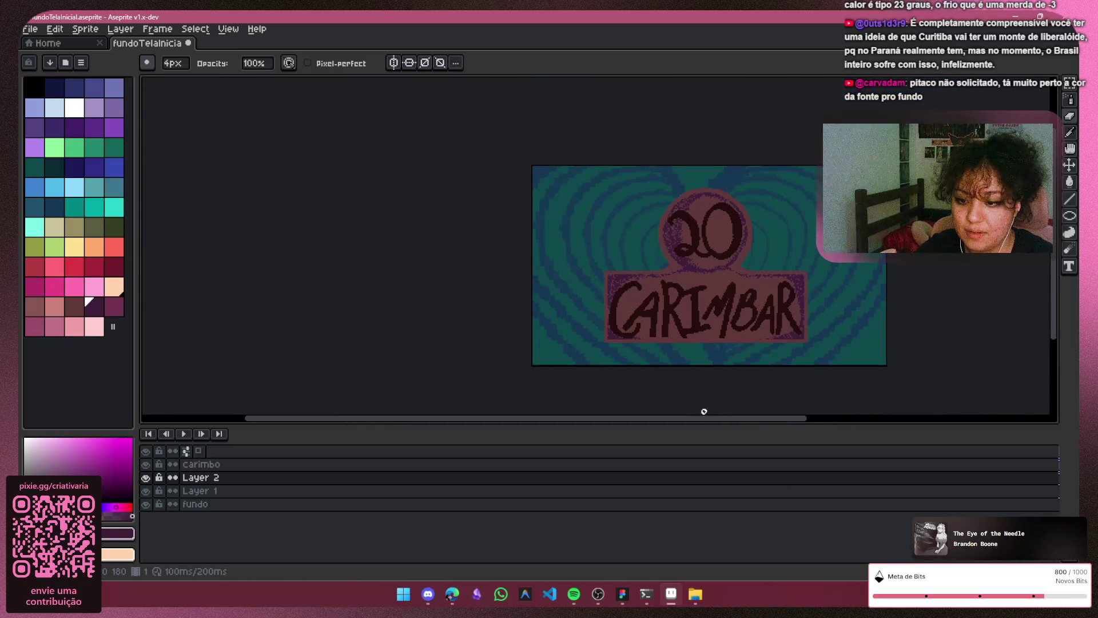
drag(725, 421, 800, 409)
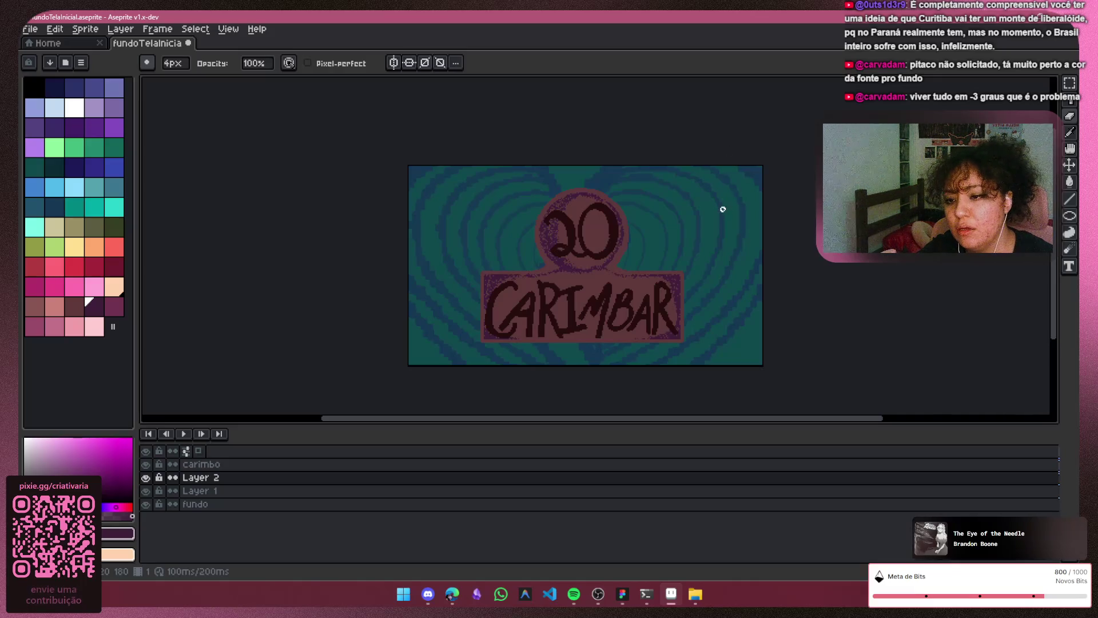
Step: Compare the artwork with Layer 2 hidden, then set Layer 2's opacity to 73%
click(146, 478)
click(146, 478)
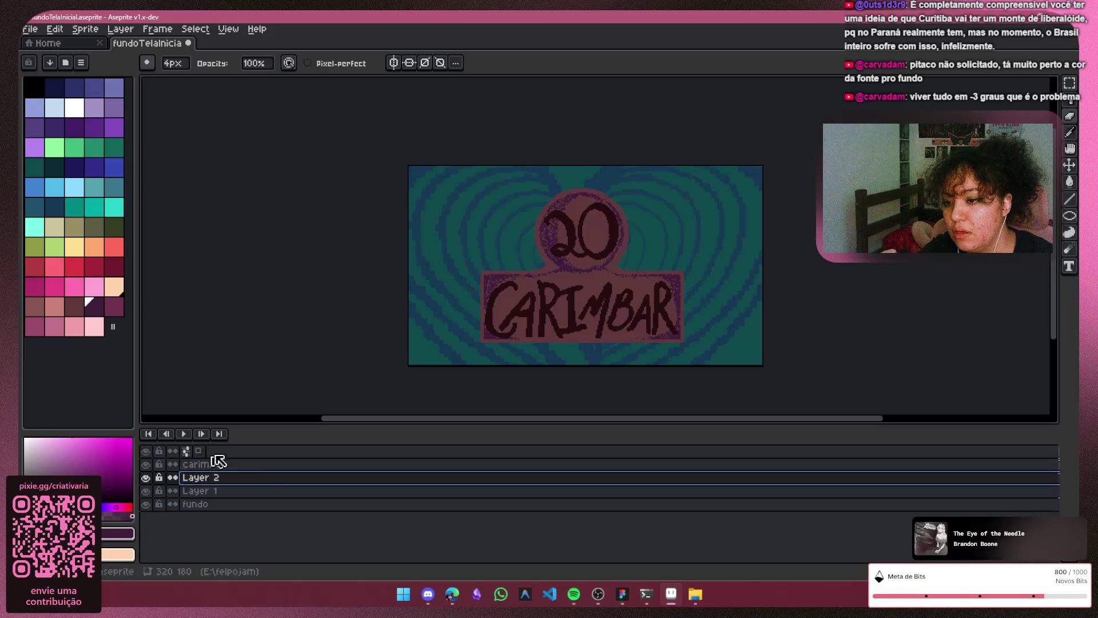
double_click(251, 480)
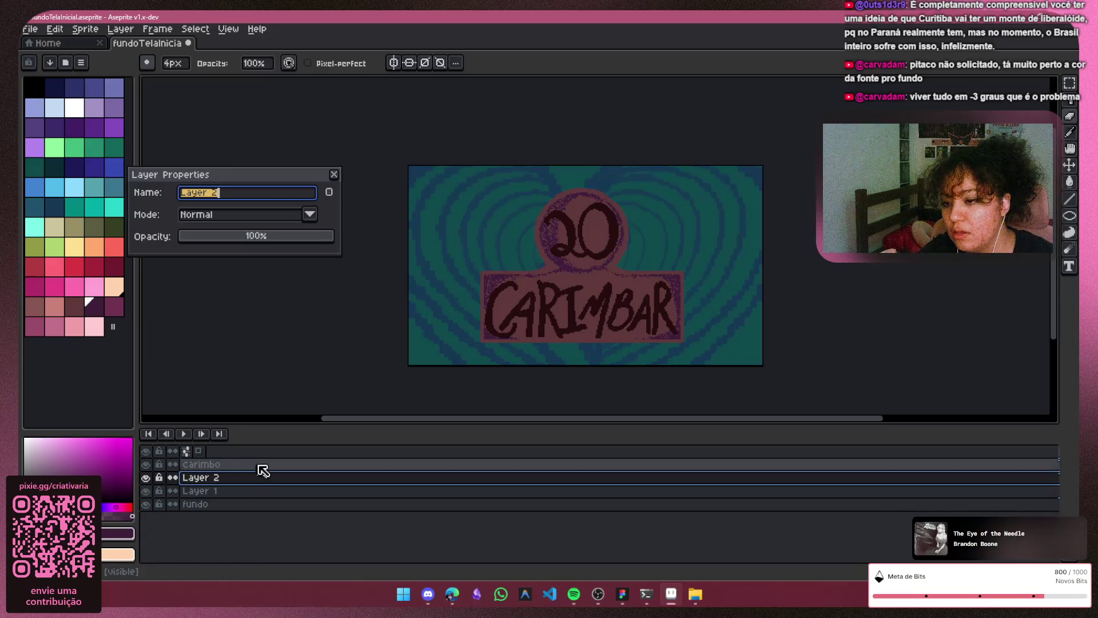
click(262, 247)
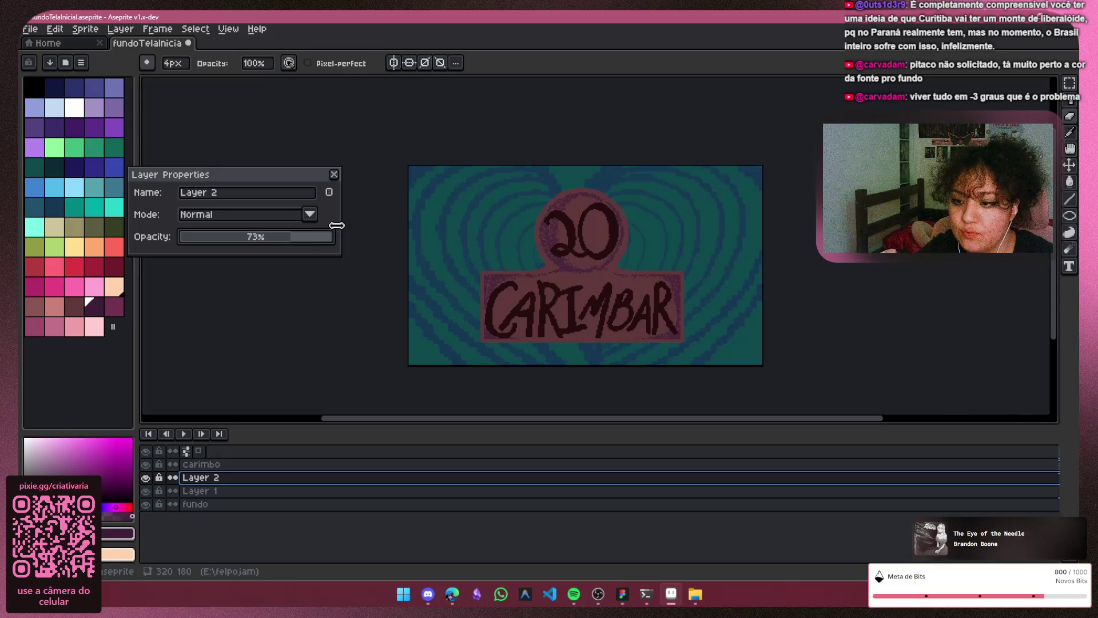
click(334, 174)
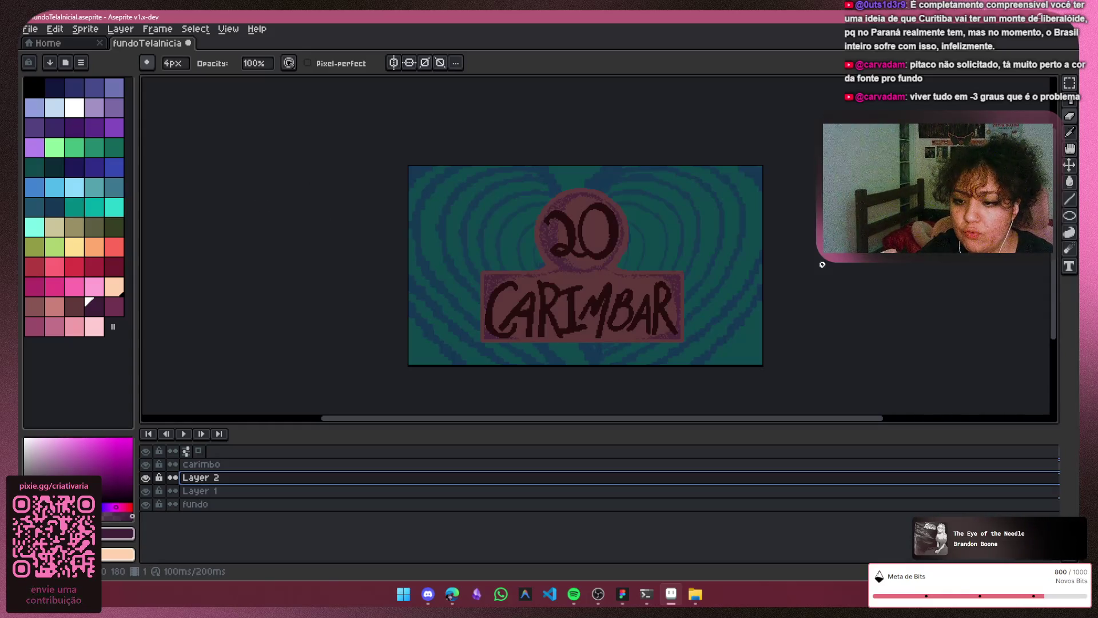
click(1072, 101)
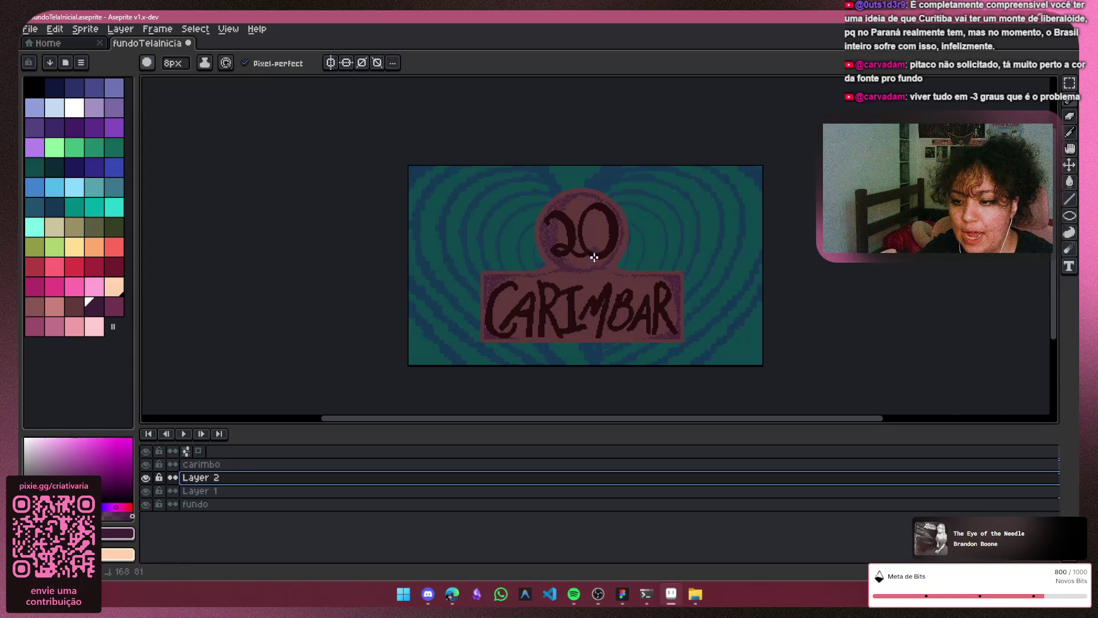
drag(608, 172, 606, 197)
key(ctrl+z)
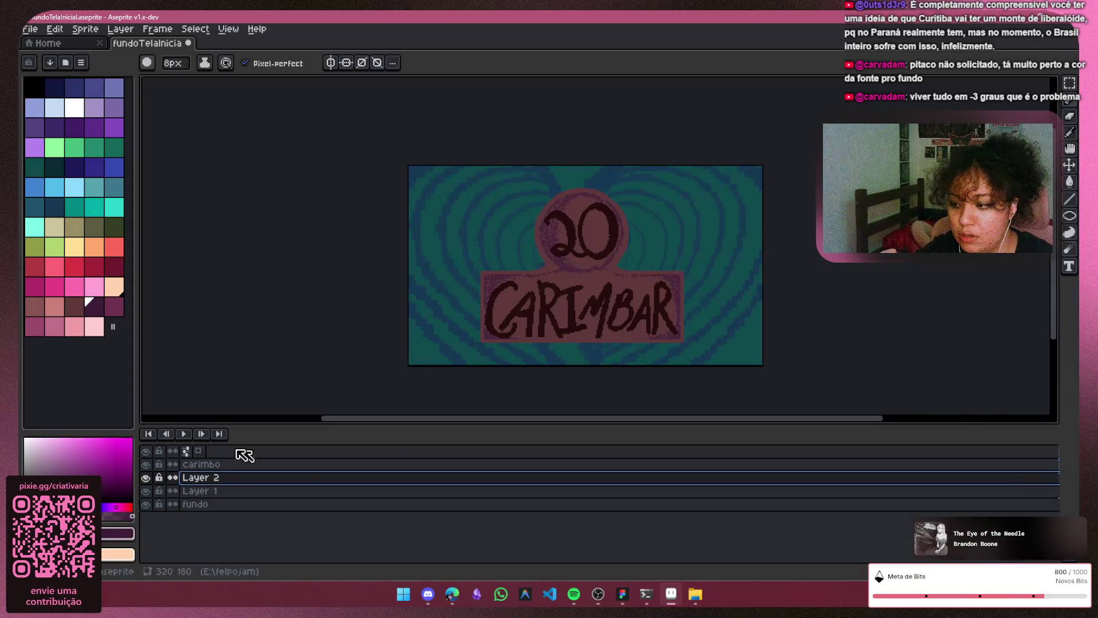
click(146, 465)
click(147, 464)
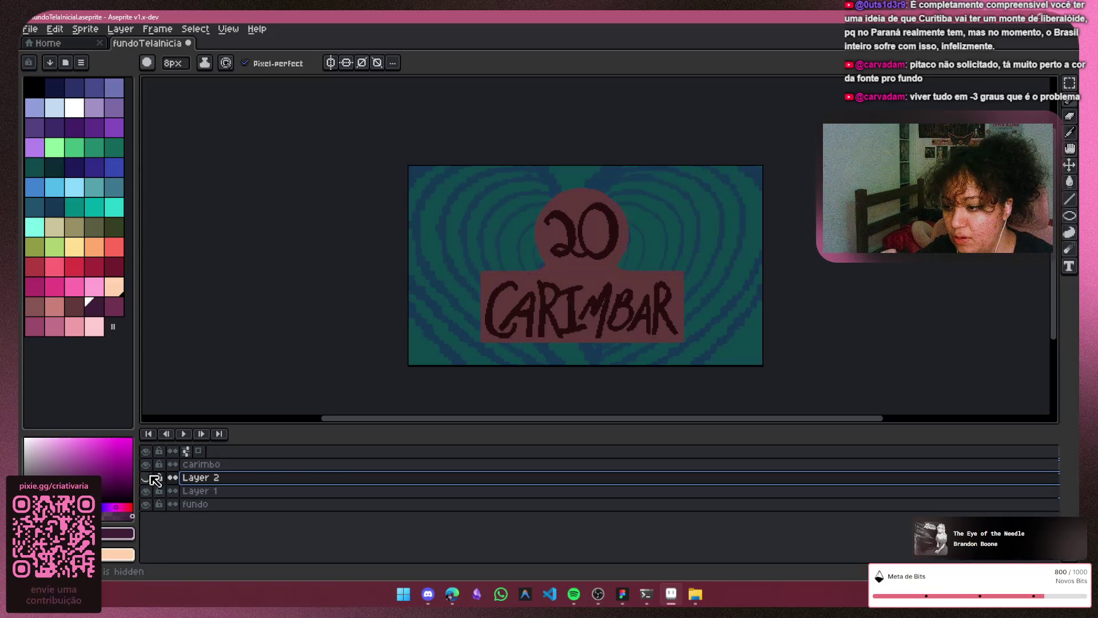
click(147, 490)
click(146, 491)
mouse_move(189, 490)
mouse_down()
mouse_move(223, 468)
mouse_move(140, 460)
mouse_move(186, 489)
mouse_up()
click(146, 465)
click(147, 466)
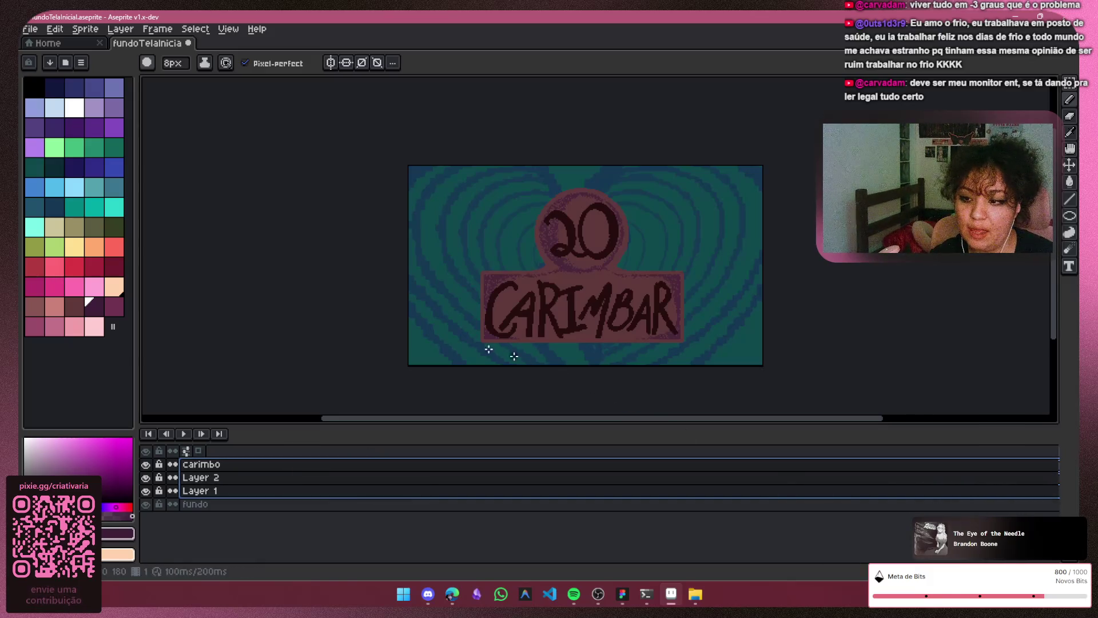
Step: On the carimbo layer, set a 10px Lock Alpha pencil in dark navy
click(194, 464)
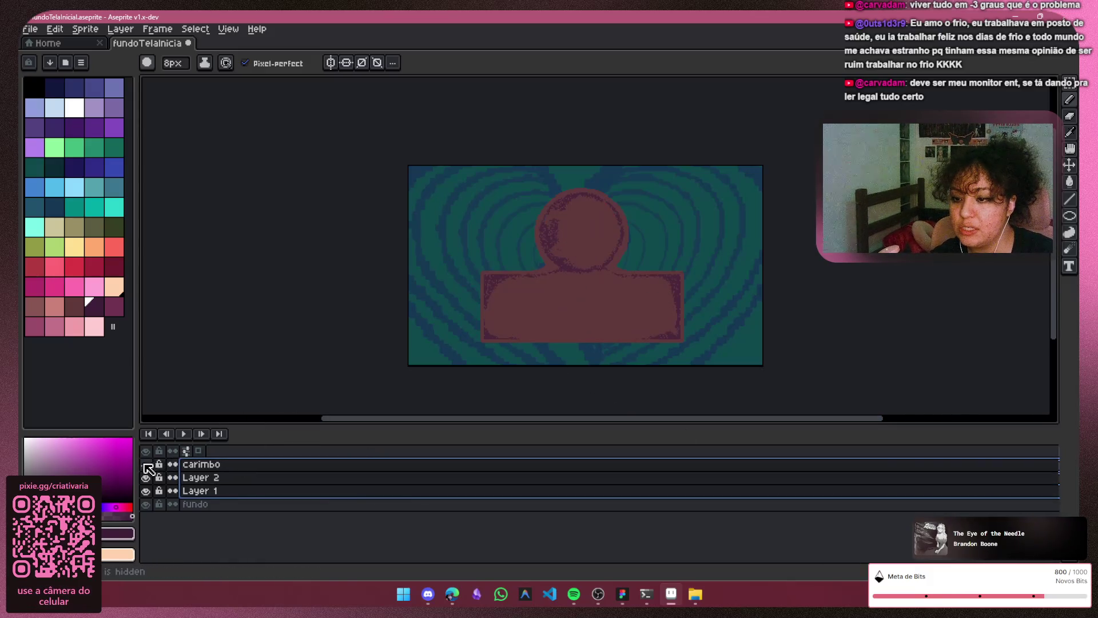
click(197, 464)
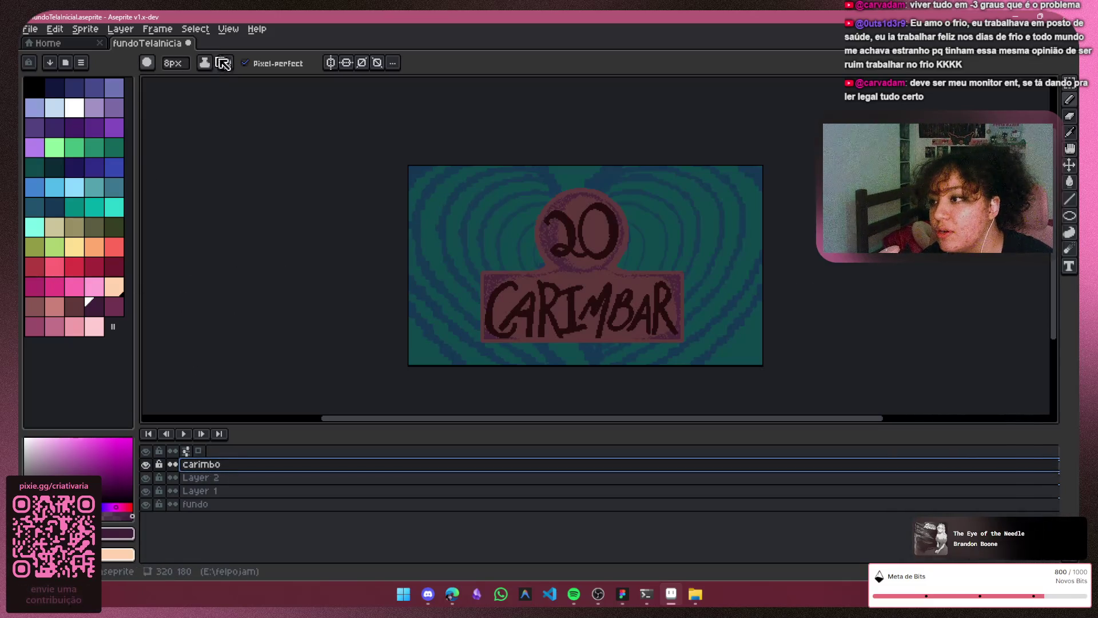
click(206, 64)
click(234, 117)
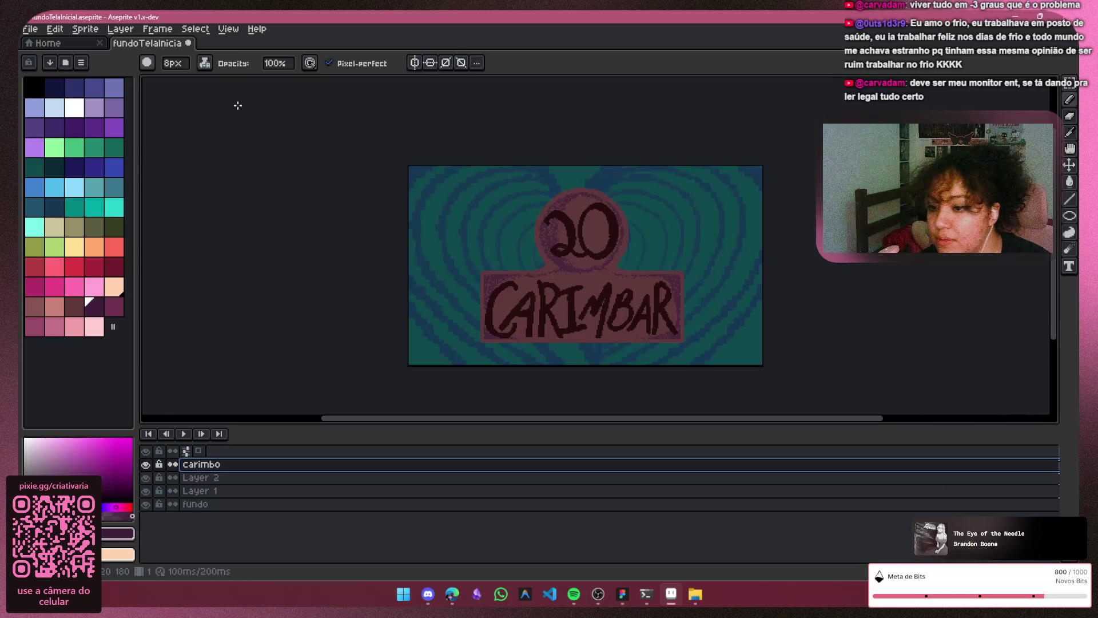
click(1069, 103)
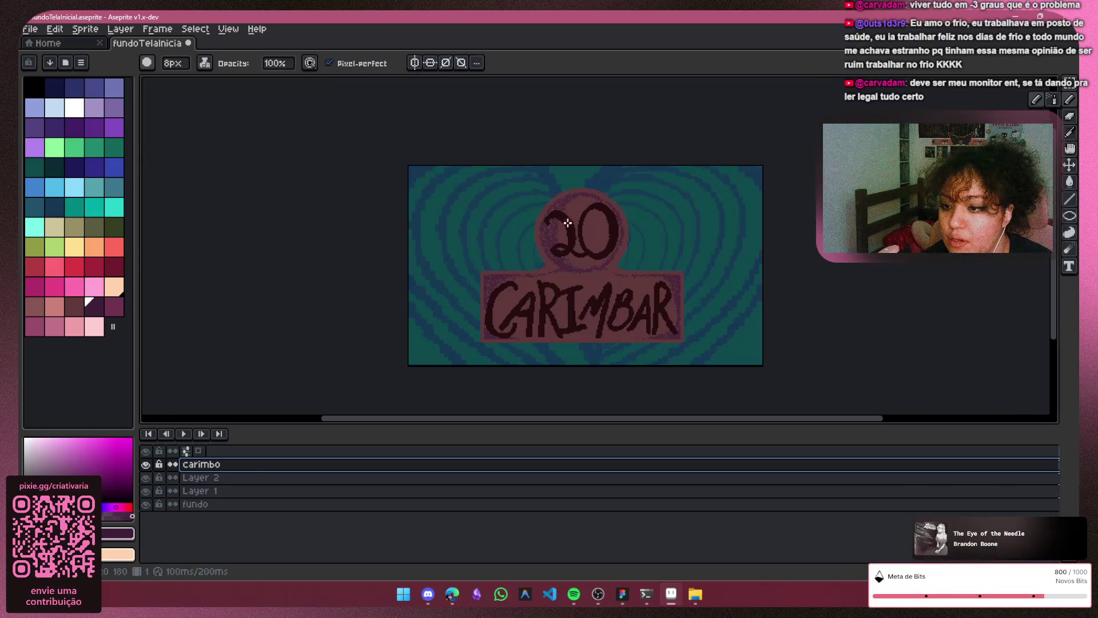
key(plus)
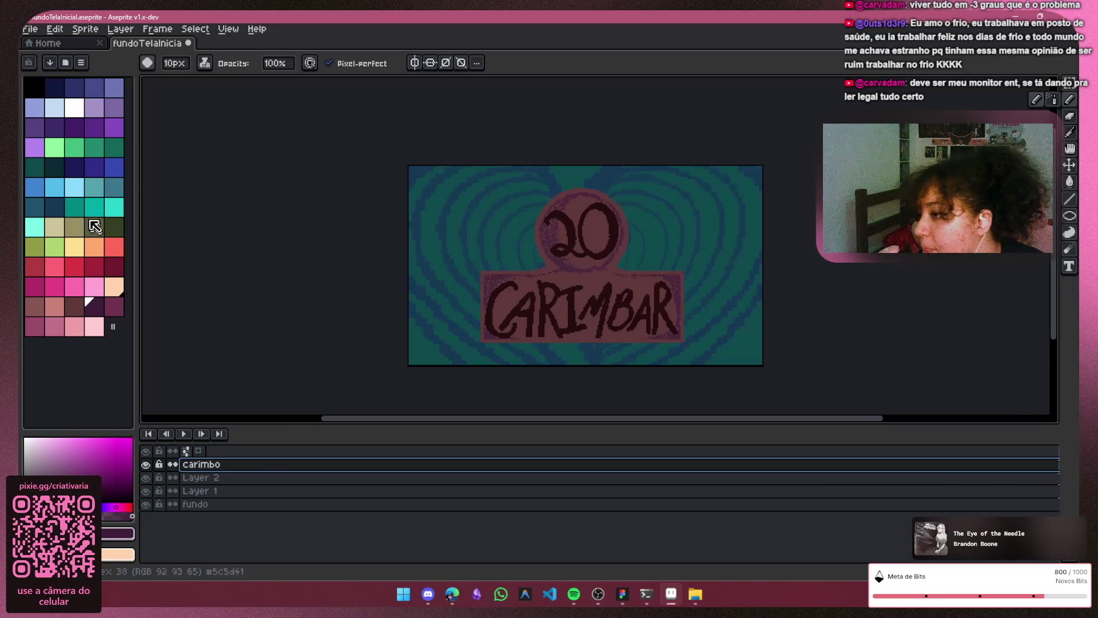
click(75, 167)
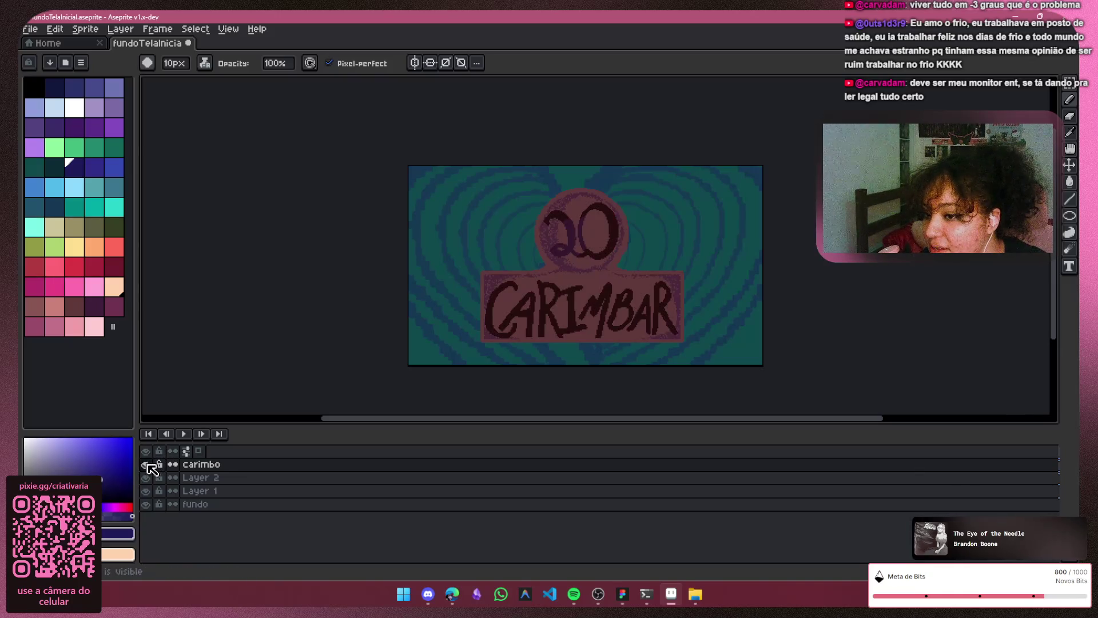
Step: Set the carimbo layer's blend mode to Normal
double_click(196, 464)
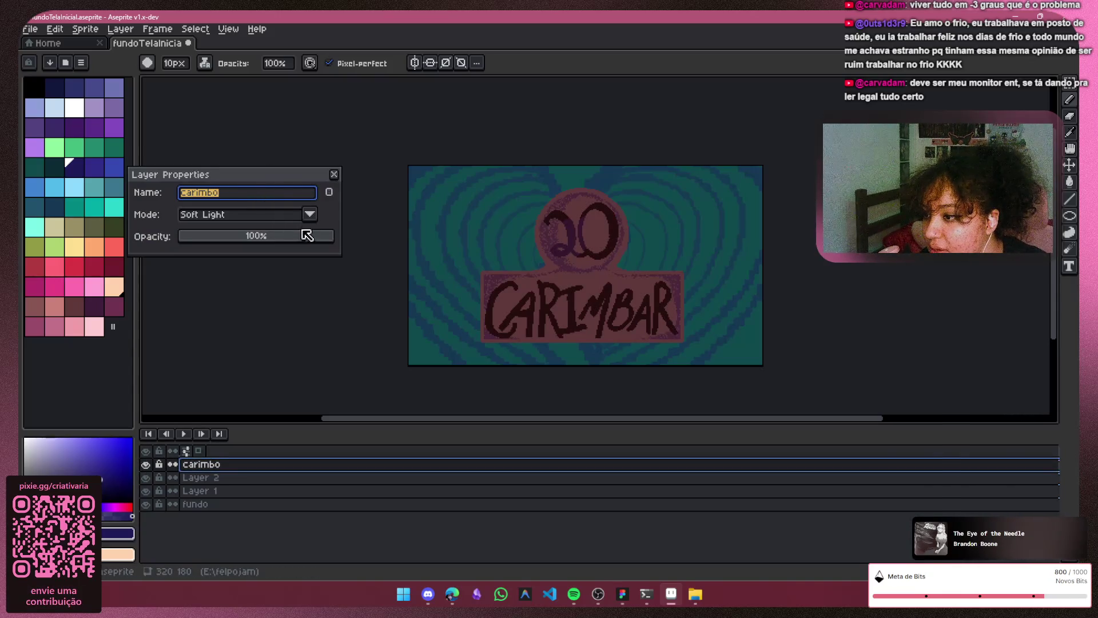
click(309, 214)
click(275, 235)
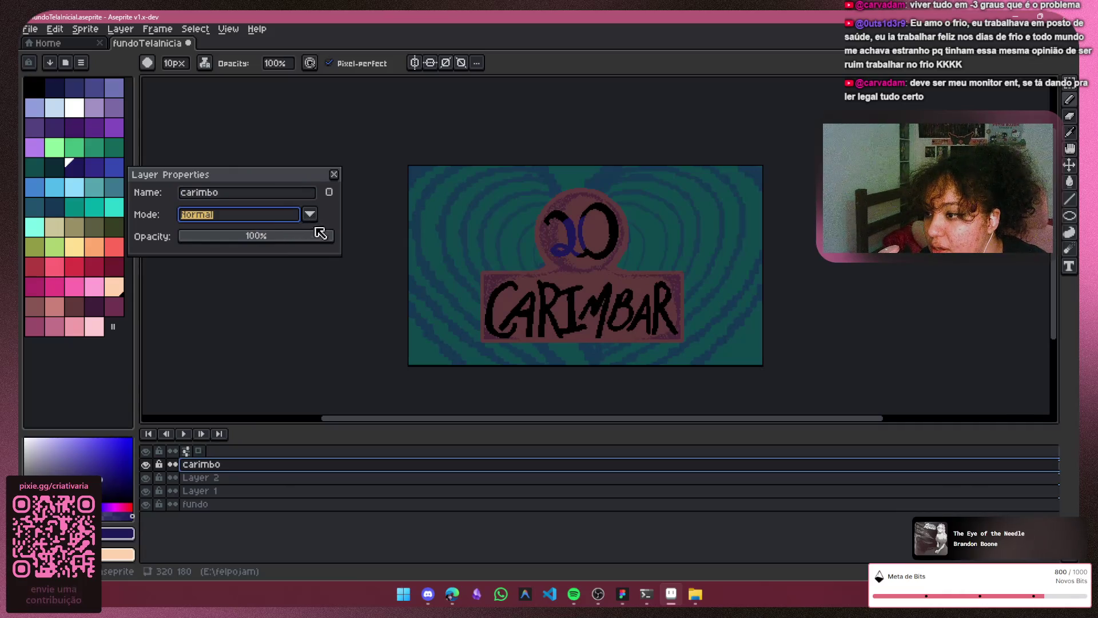
click(334, 174)
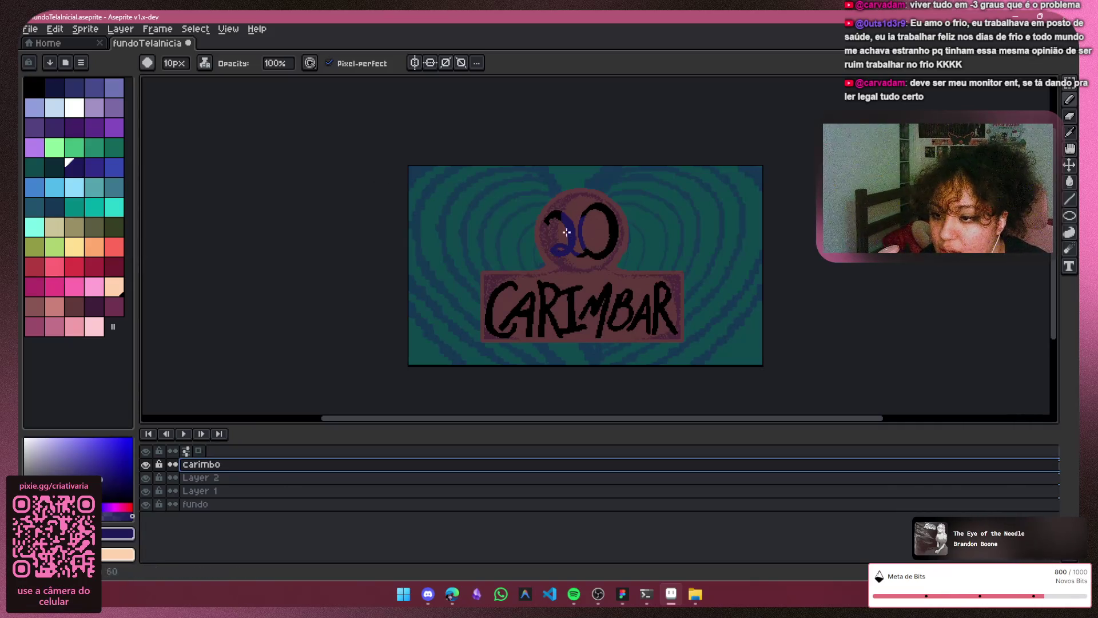
Step: Paint the 20 and the C, middle, M and BAR letters of CARIMBAR dark navy
drag(597, 204, 599, 258)
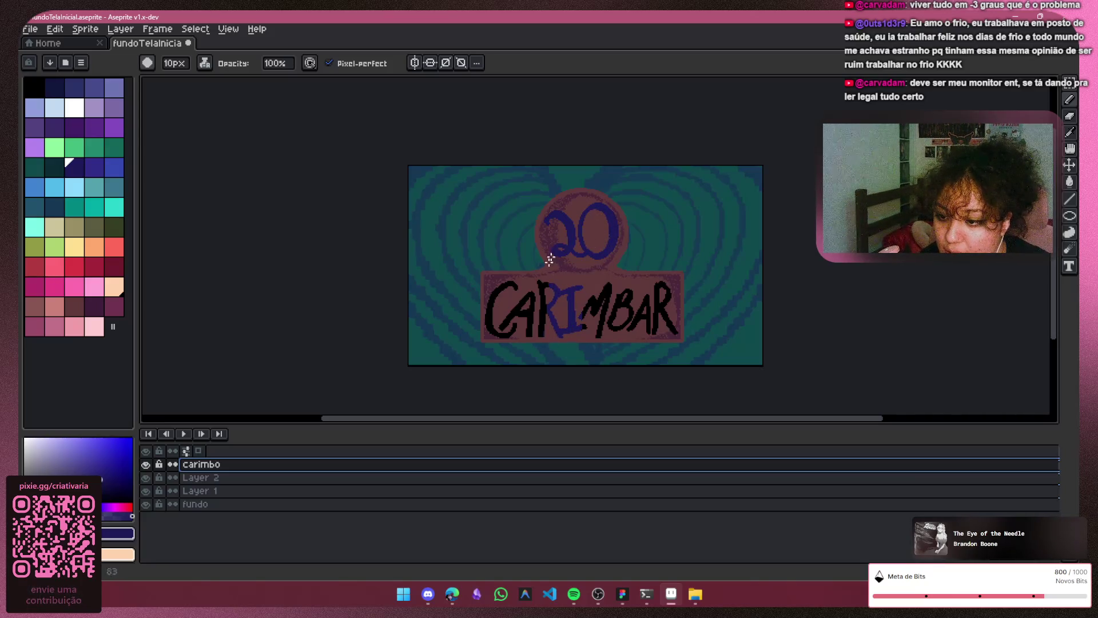
drag(542, 338, 534, 281)
mouse_move(510, 365)
mouse_down()
mouse_move(485, 360)
mouse_move(518, 308)
mouse_up()
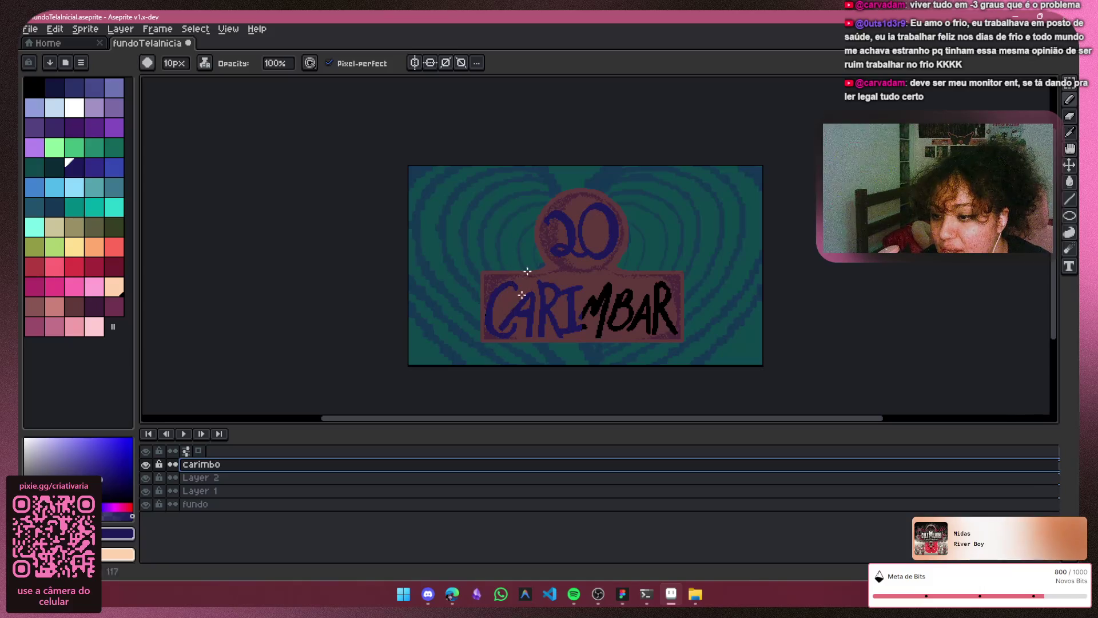
drag(592, 292, 613, 331)
mouse_move(616, 277)
mouse_down()
mouse_move(643, 329)
mouse_move(669, 320)
mouse_move(675, 297)
mouse_up()
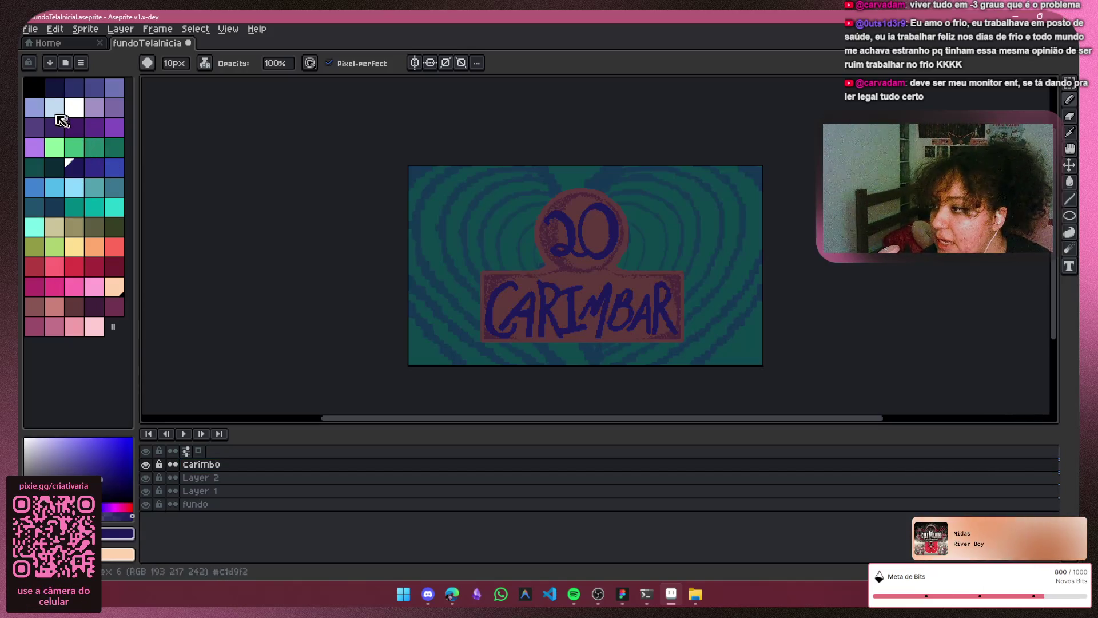
click(55, 206)
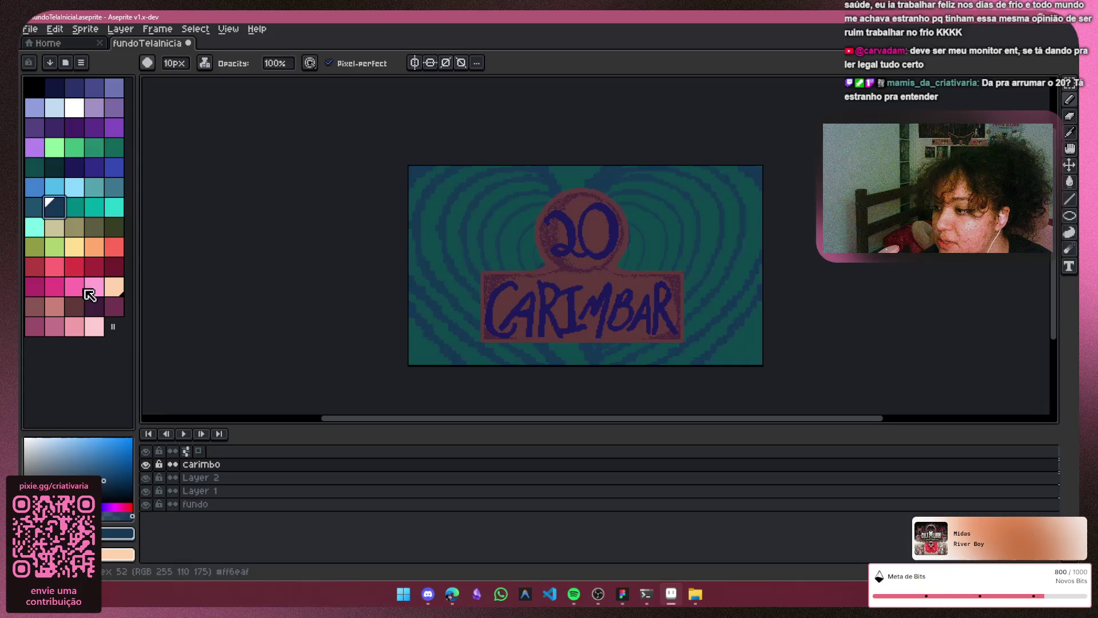
click(94, 306)
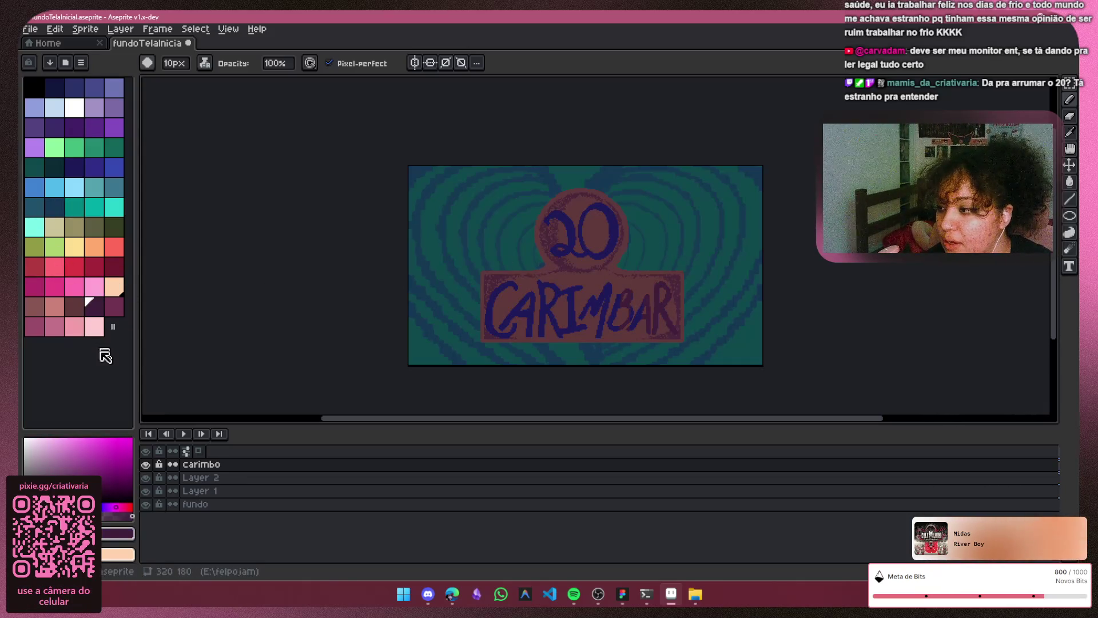
key(Left)
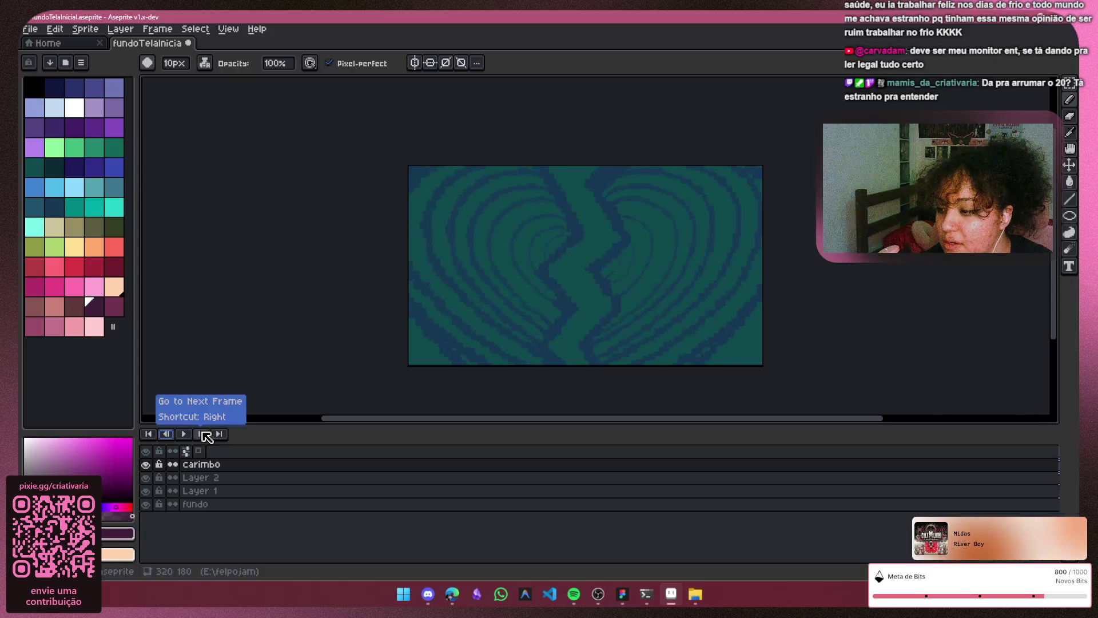
click(204, 435)
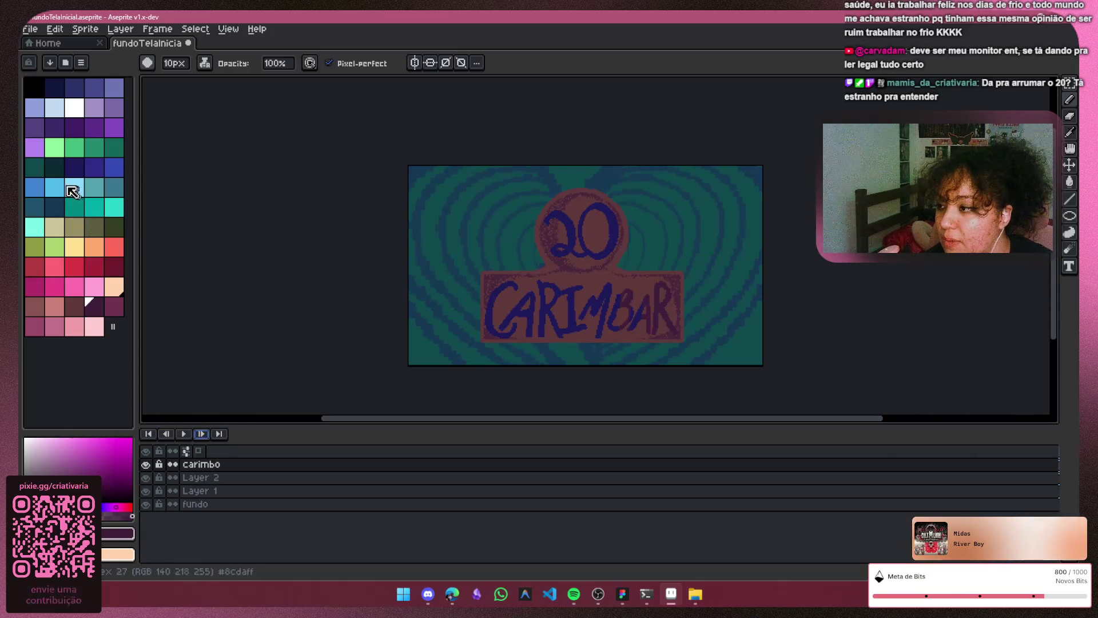
click(74, 169)
click(54, 87)
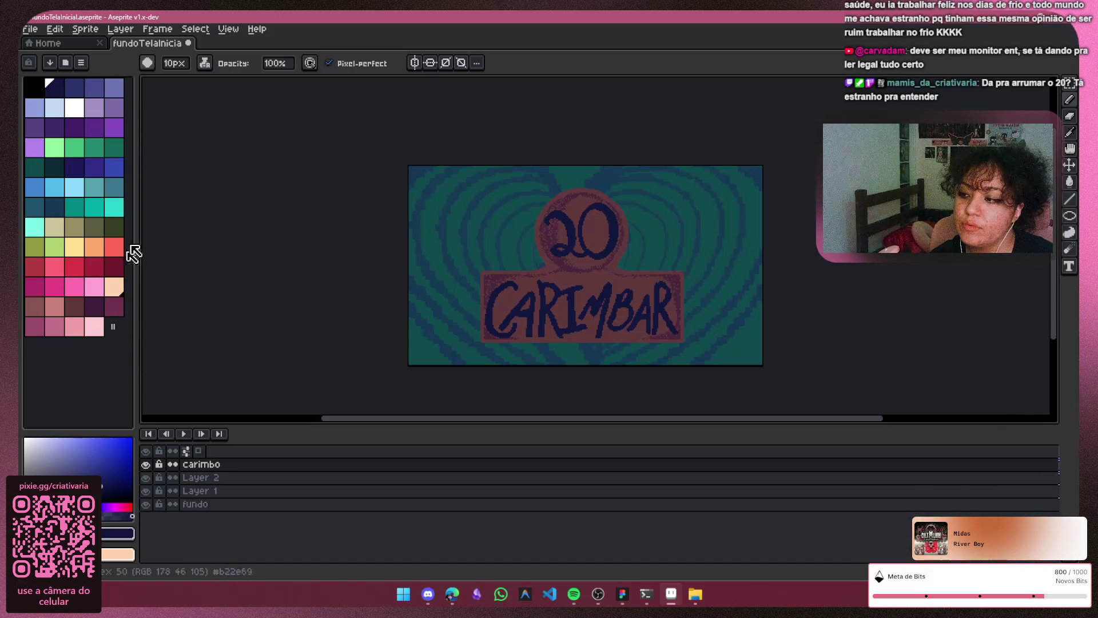
Step: Paint dark red over the 20 and the CARIMBAR letters
click(114, 267)
drag(544, 219, 563, 211)
mouse_move(584, 213)
mouse_down()
mouse_move(618, 215)
mouse_move(589, 225)
mouse_up()
drag(497, 309, 532, 328)
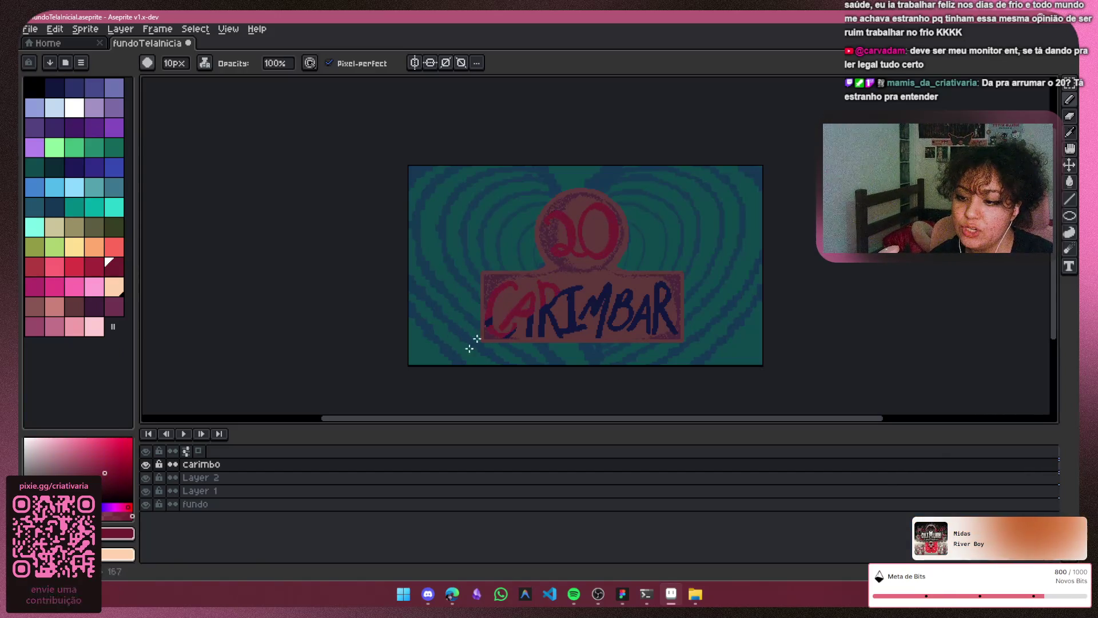
drag(540, 286, 583, 326)
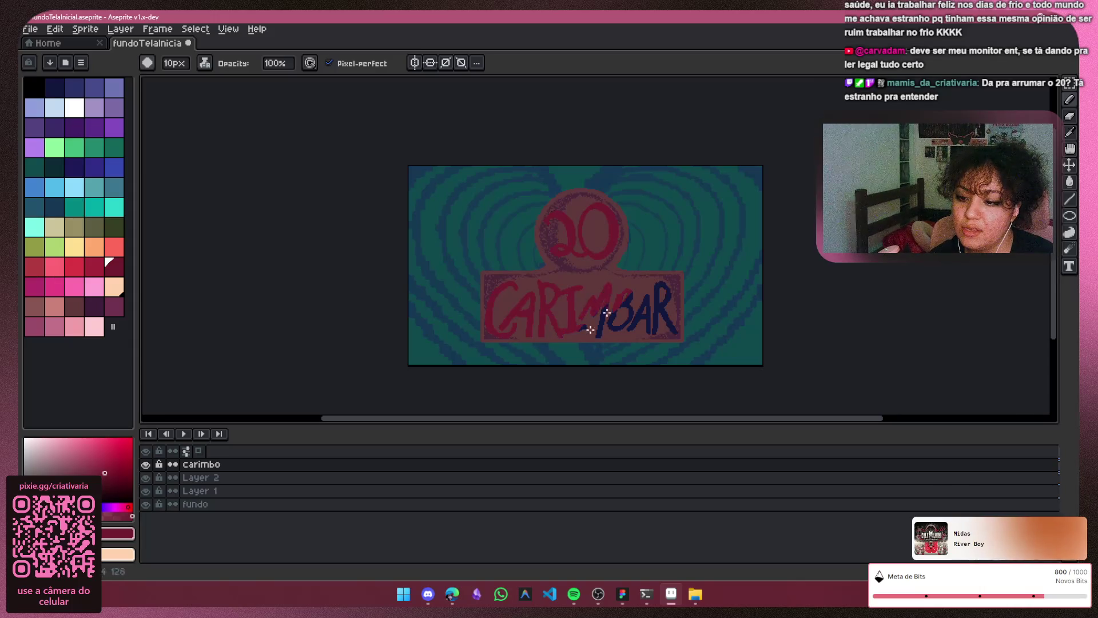
mouse_move(659, 282)
mouse_down()
mouse_move(669, 289)
mouse_move(667, 331)
mouse_up()
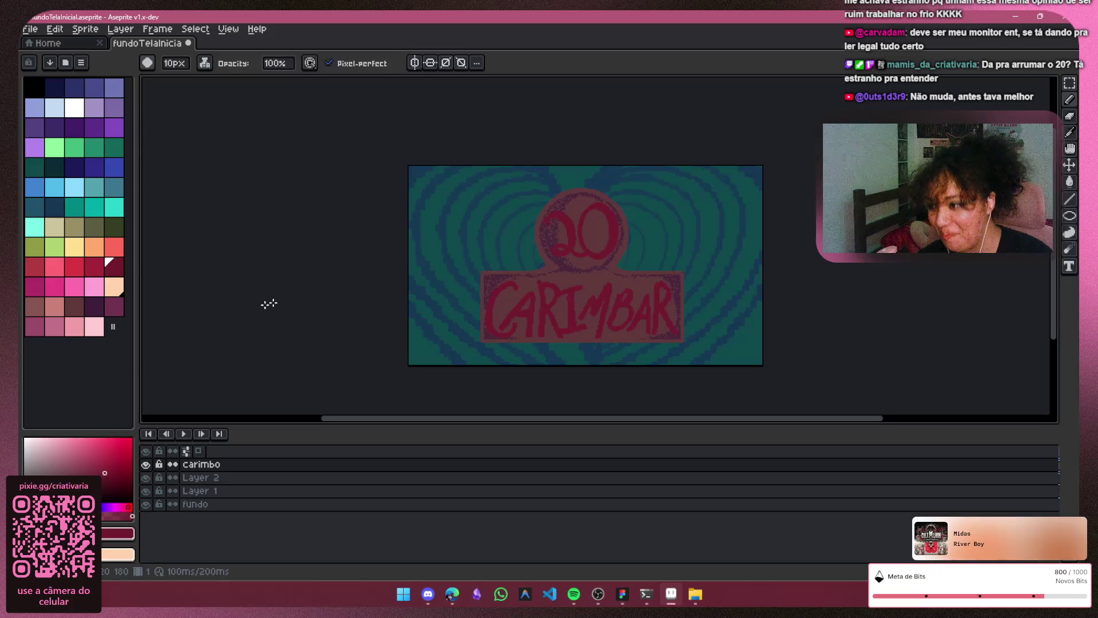
Step: Paint dark olive green over the AR, the M and the 0
click(113, 227)
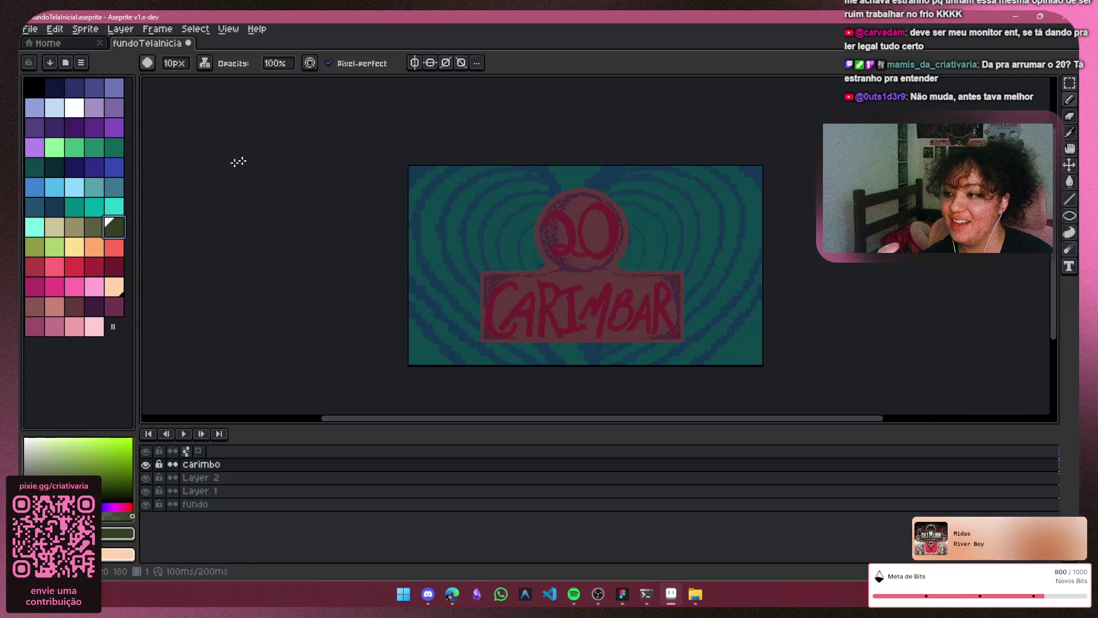
mouse_move(681, 334)
mouse_down()
mouse_move(663, 335)
mouse_move(651, 308)
mouse_up()
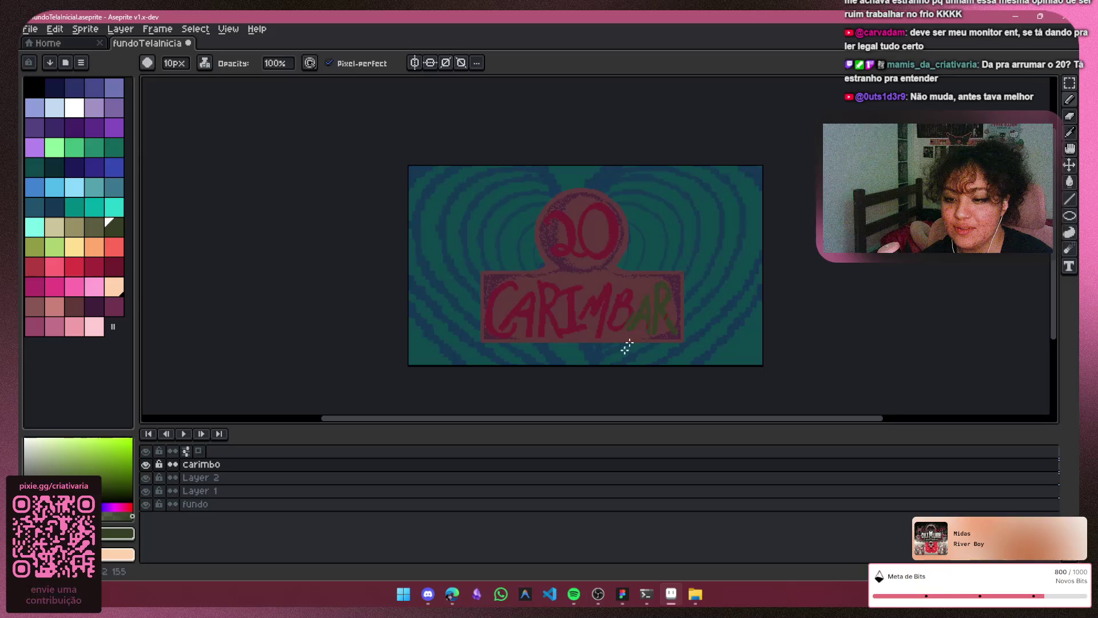
drag(598, 286, 607, 315)
mouse_move(628, 238)
mouse_down()
mouse_move(623, 208)
mouse_move(581, 240)
mouse_move(586, 256)
mouse_move(576, 208)
mouse_move(554, 211)
mouse_move(532, 320)
mouse_move(587, 282)
mouse_up()
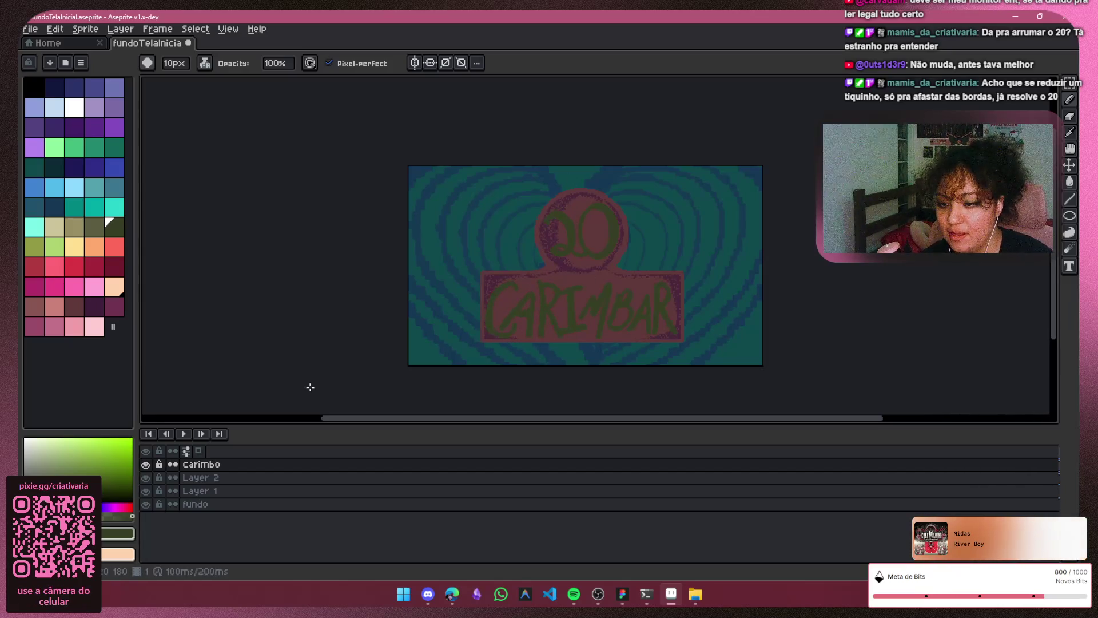
Step: Retrace the 20 and all the CARIMBAR letters in light green
click(55, 148)
mouse_move(546, 223)
mouse_down()
mouse_move(565, 216)
mouse_move(575, 251)
mouse_move(592, 201)
mouse_up()
click(510, 283)
mouse_move(515, 283)
mouse_down()
mouse_move(563, 320)
mouse_move(612, 309)
mouse_move(672, 269)
mouse_move(604, 346)
mouse_move(658, 297)
mouse_move(669, 346)
mouse_up()
mouse_move(532, 291)
mouse_down()
mouse_move(493, 337)
mouse_move(503, 338)
mouse_move(535, 315)
mouse_move(488, 320)
mouse_up()
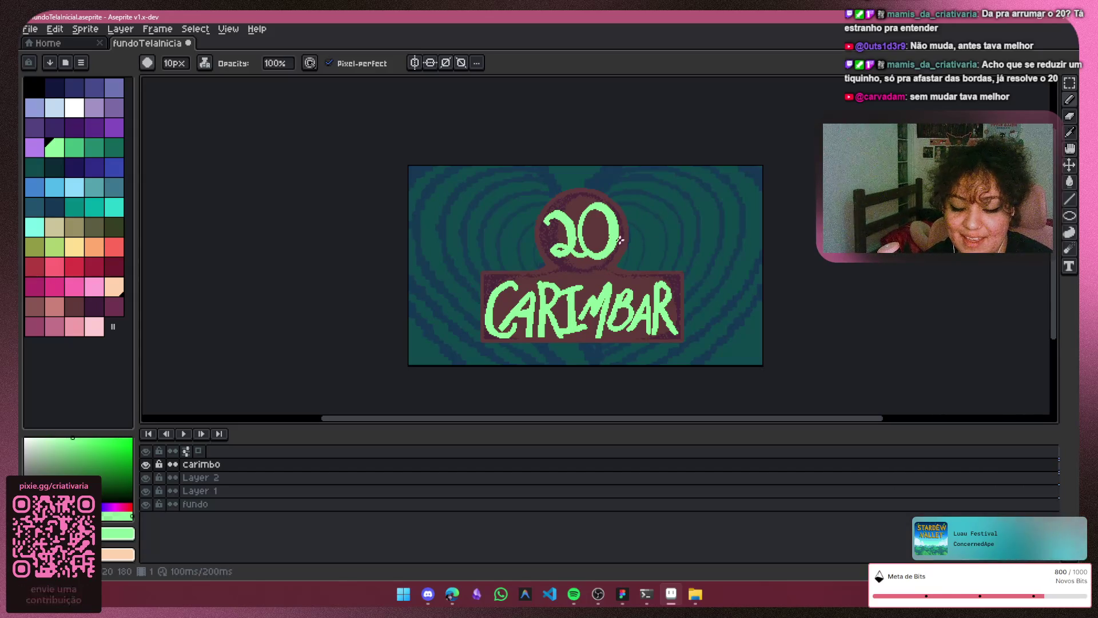
Step: Lower Layer 2's opacity to 79% in its Layer Properties
key(v)
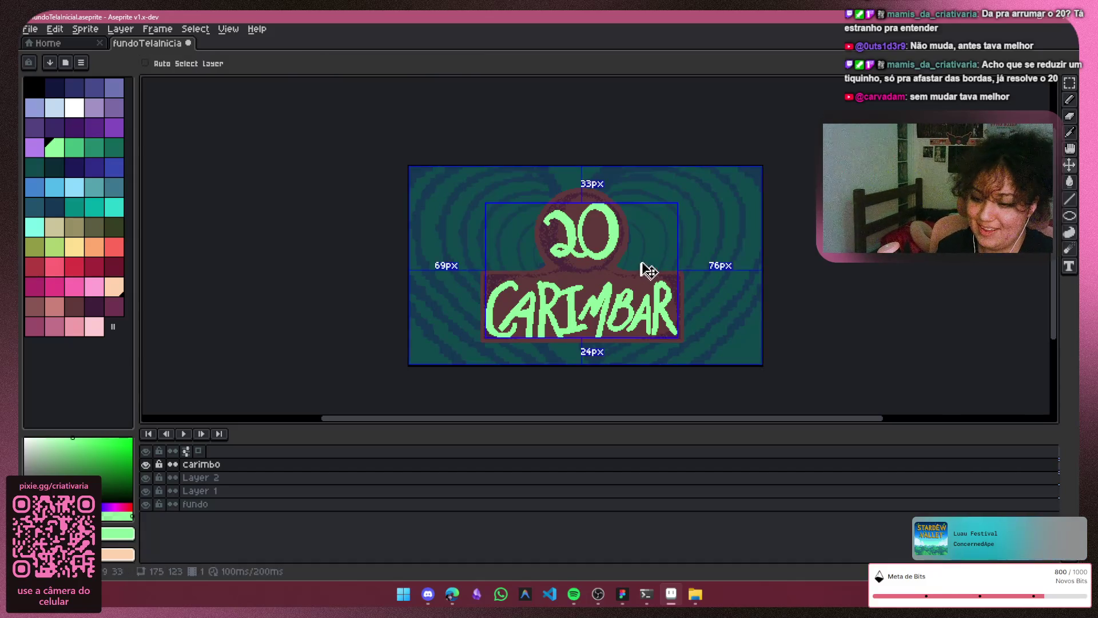
ctrl+click(749, 218)
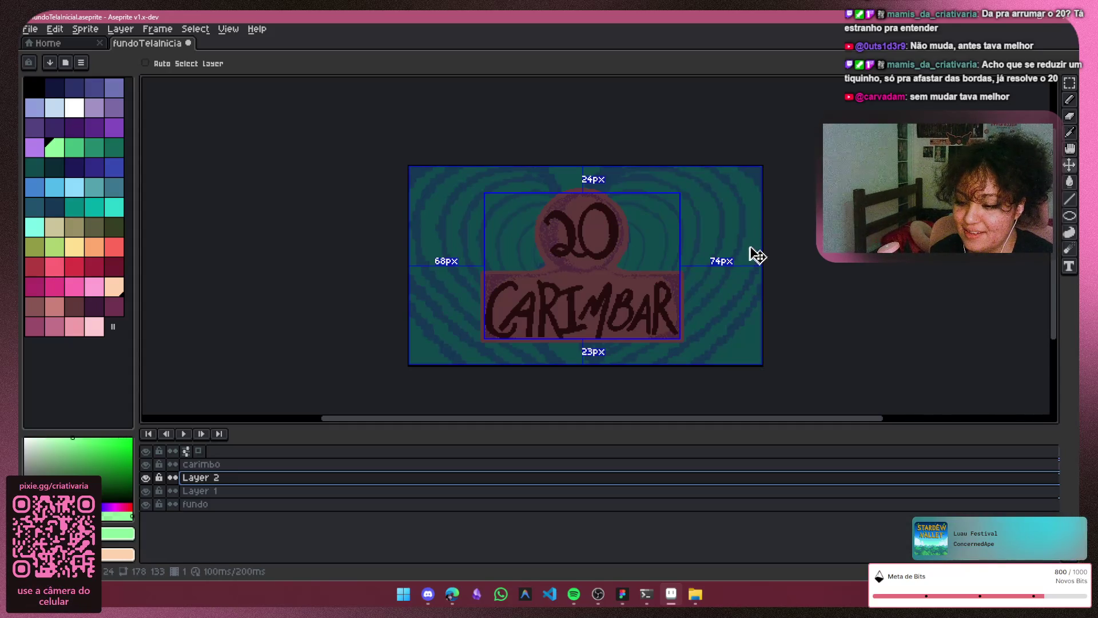
key(b)
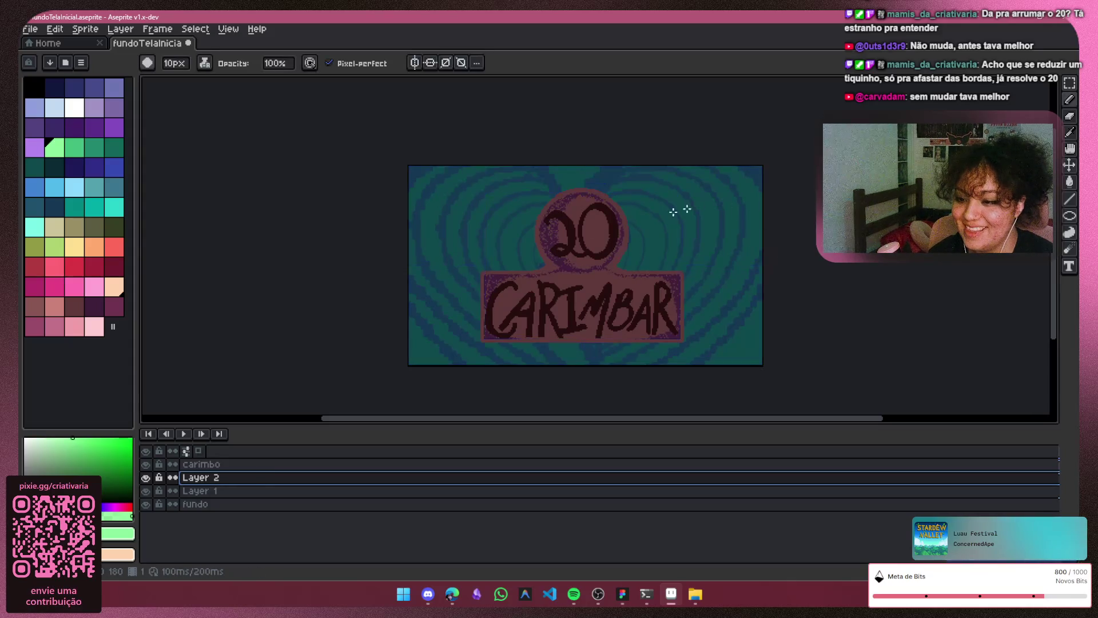
click(235, 490)
double_click(240, 478)
drag(316, 236, 309, 240)
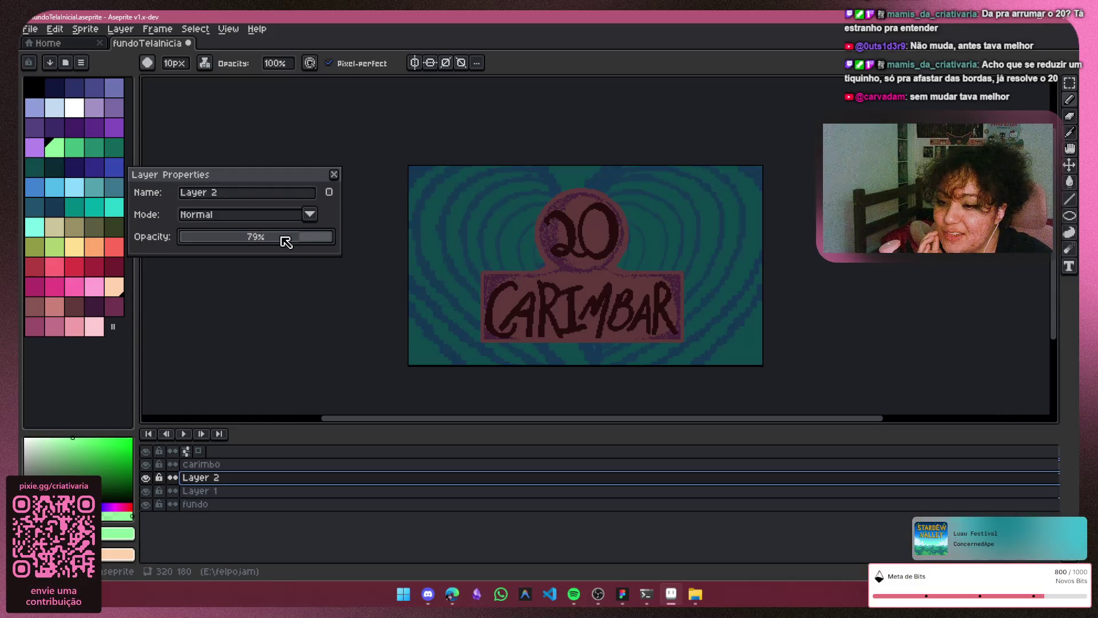
drag(332, 181, 335, 182)
click(337, 174)
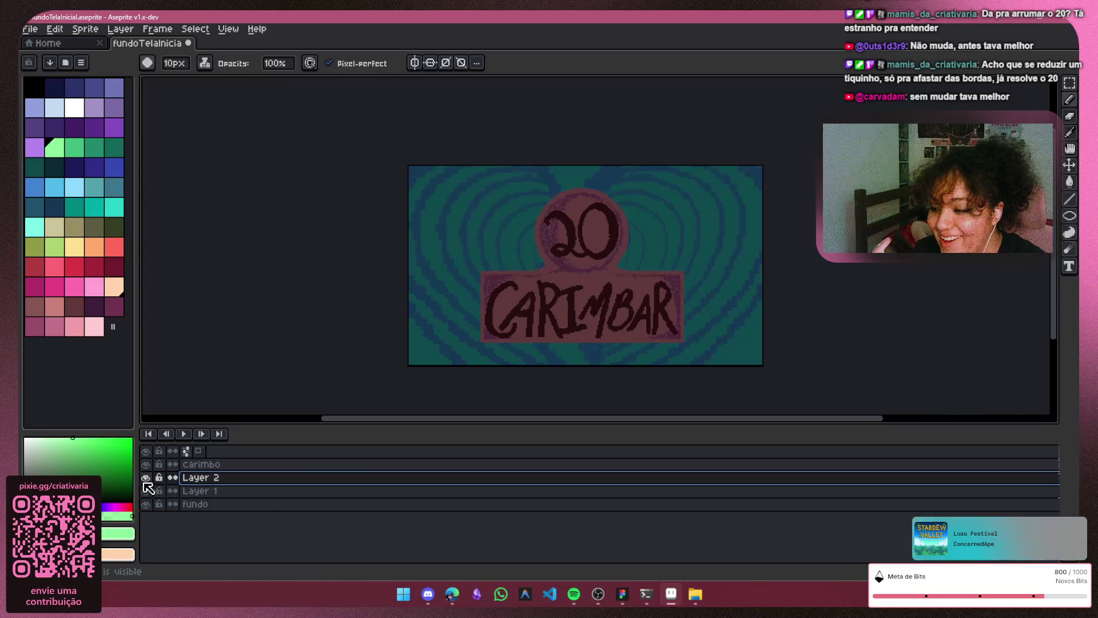
Step: Toggle the lettering layers to compare, then marquee-select the rectangle around the 20
click(147, 490)
click(147, 489)
click(147, 477)
click(148, 475)
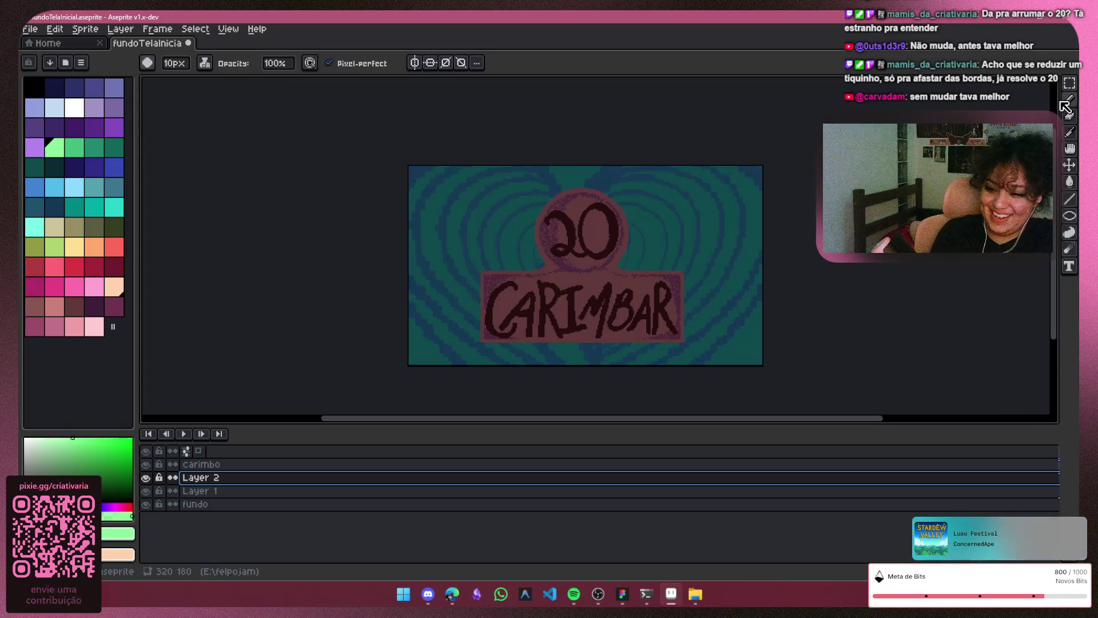
click(1069, 83)
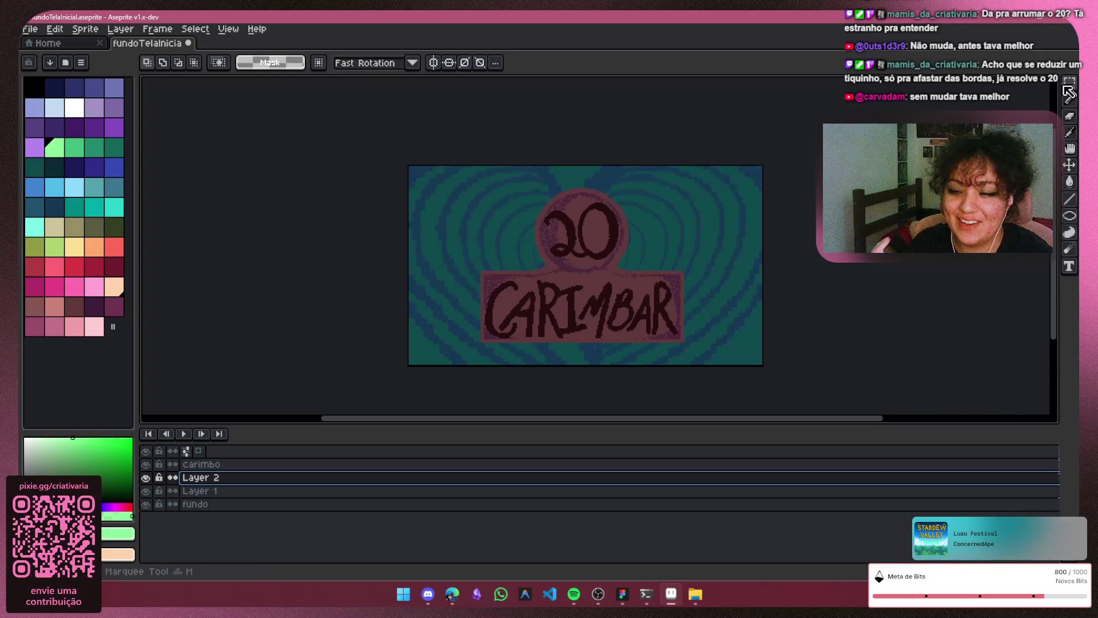
mouse_move(644, 183)
mouse_down()
mouse_move(632, 251)
mouse_move(529, 262)
mouse_move(529, 284)
mouse_up()
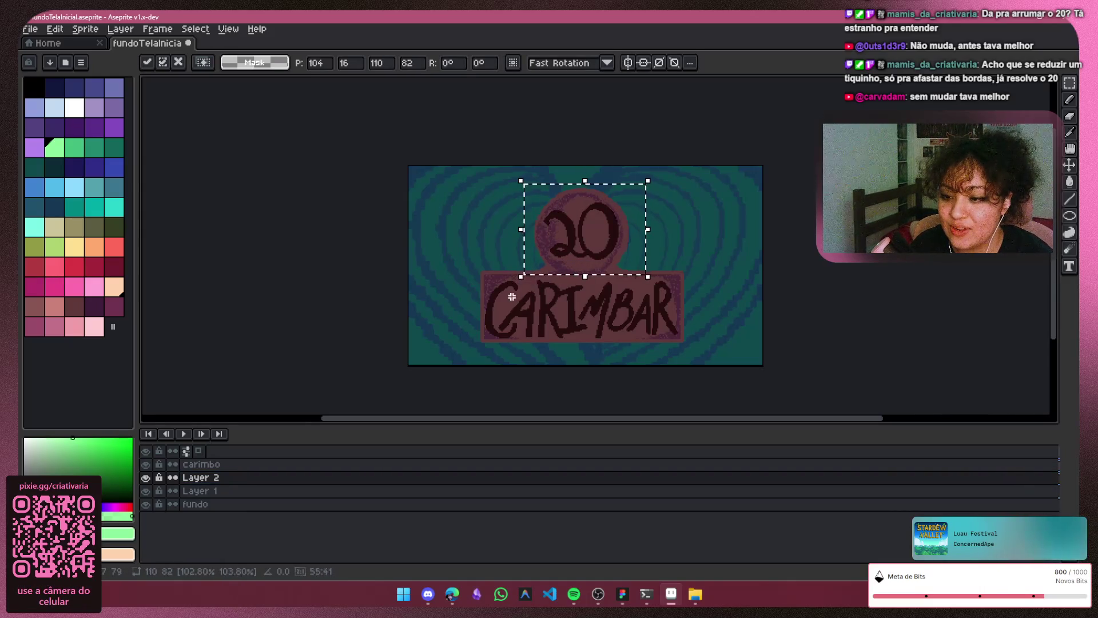
Step: On the carimbo layer, try enlarging and moving the 20, then cancel to keep 107×79 px
click(203, 465)
click(146, 466)
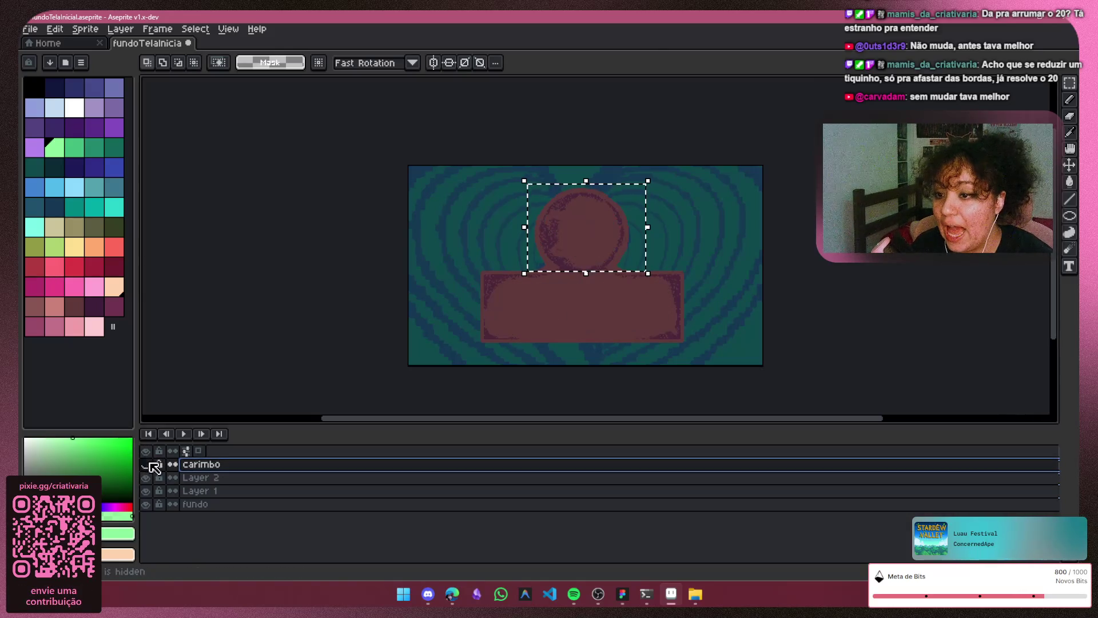
click(146, 464)
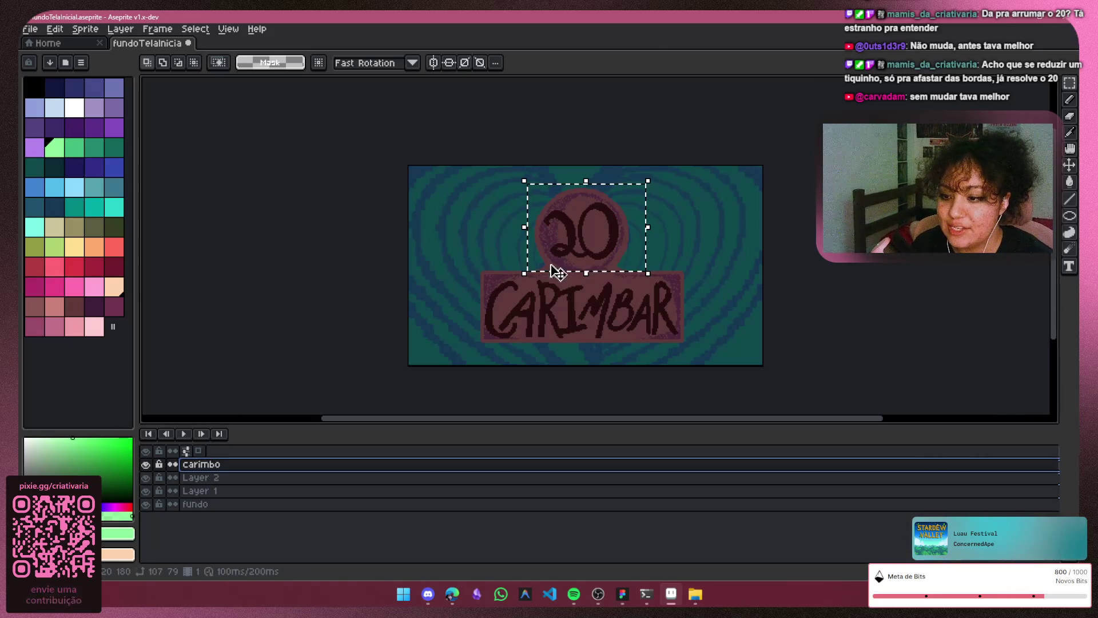
drag(523, 272, 519, 280)
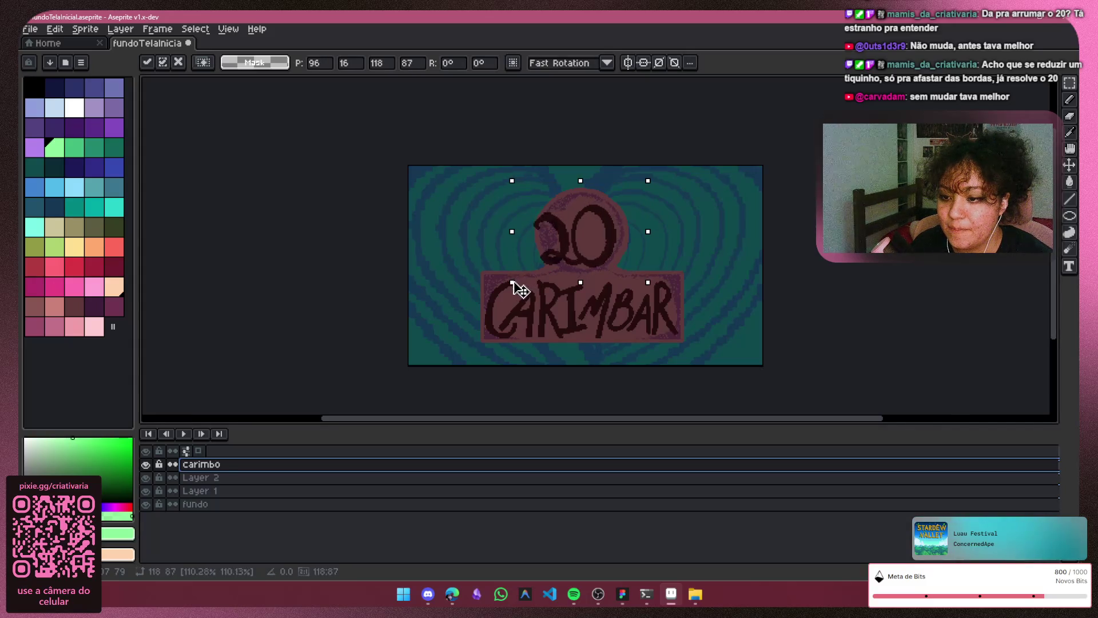
drag(621, 241, 629, 235)
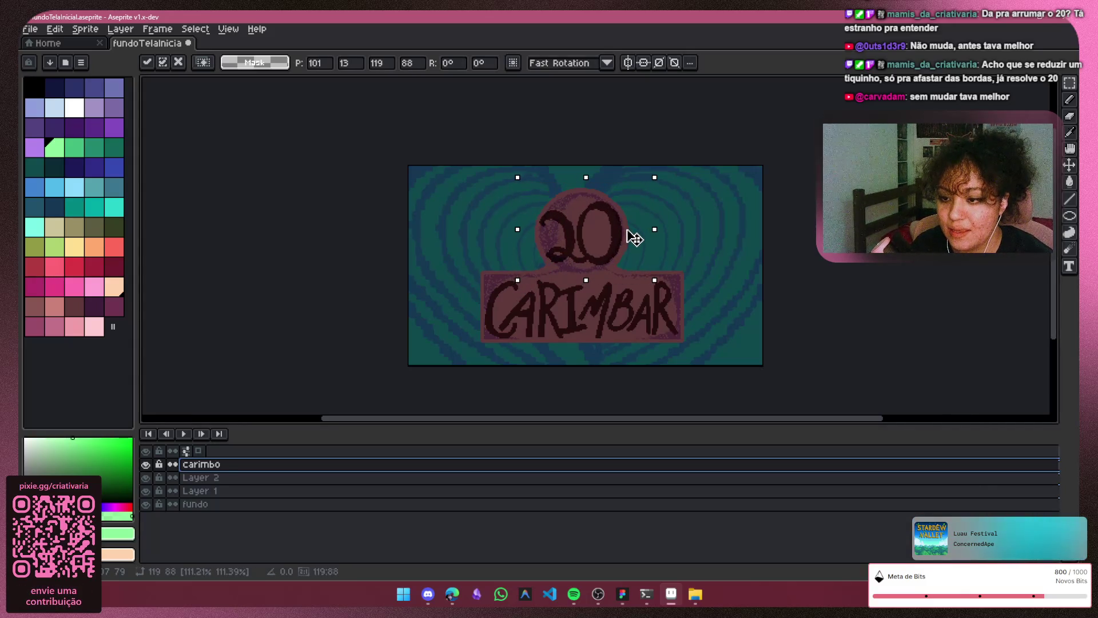
drag(628, 231, 627, 230)
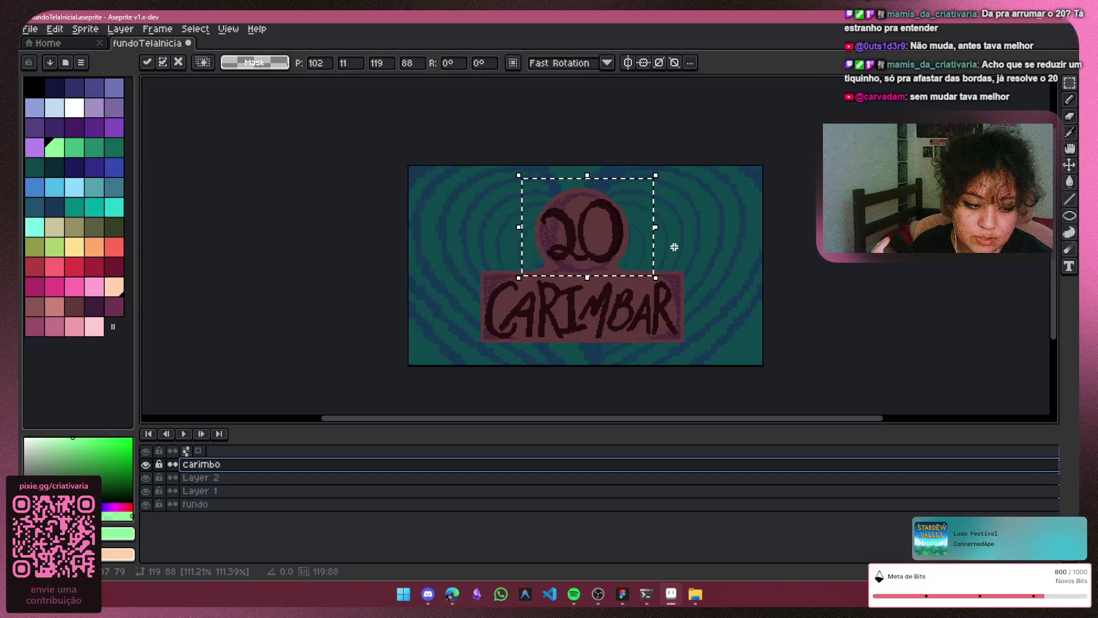
scroll(618, 229, down, 1)
scroll(618, 246, up, 3)
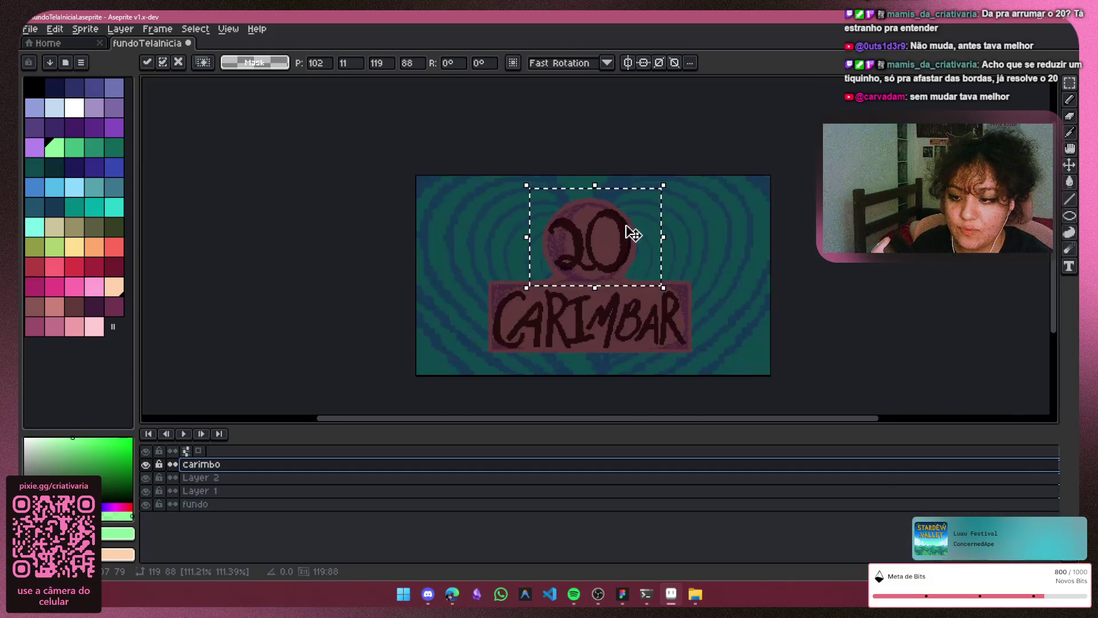
scroll(618, 254, down, 1)
scroll(618, 254, down, 2)
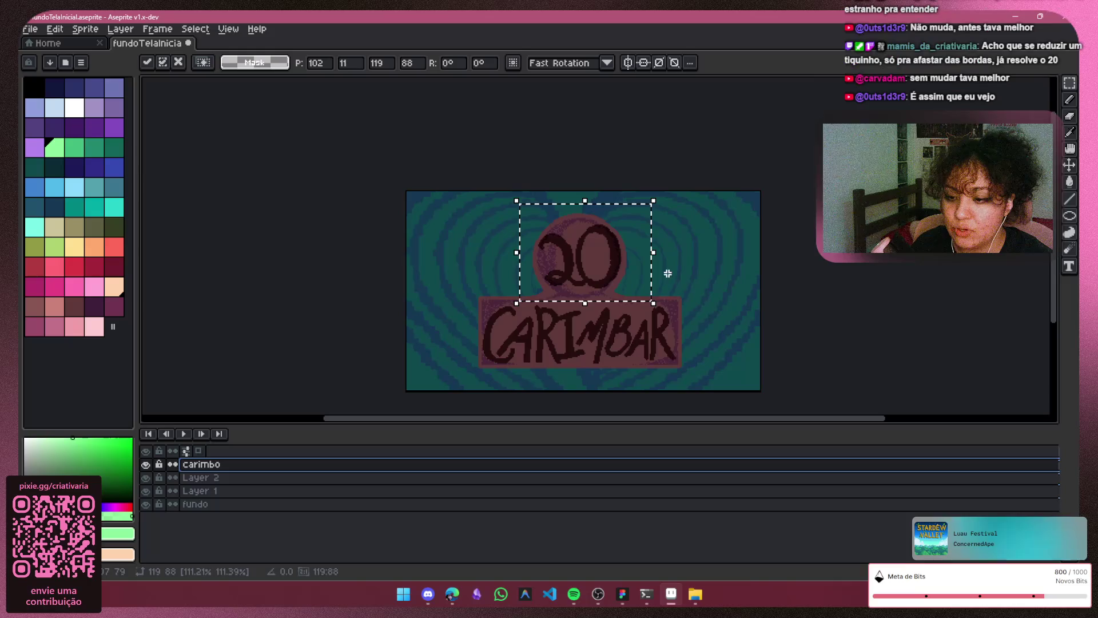
key(Escape)
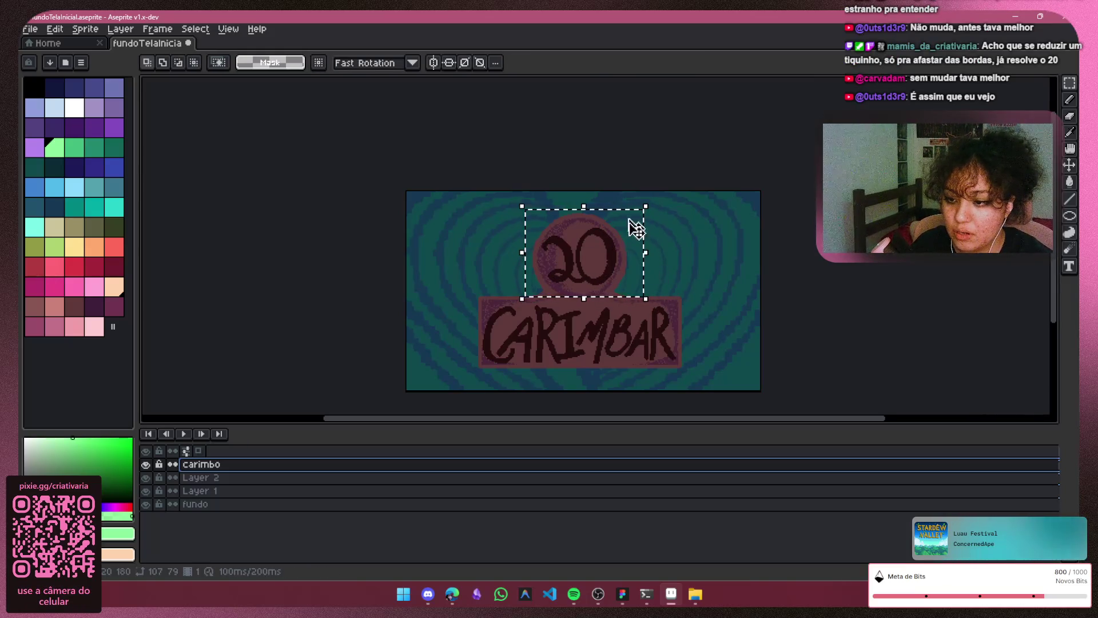
scroll(615, 249, up, 2)
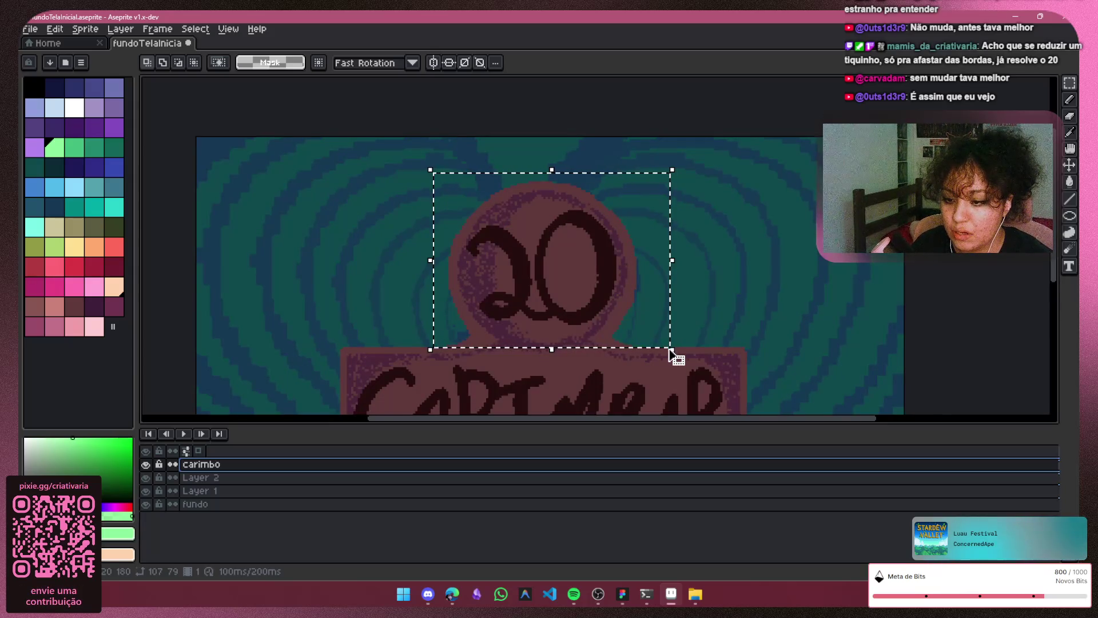
Step: Deselect, then paint out the 0's middle stroke and right-stroke top in pink
click(712, 167)
key(b)
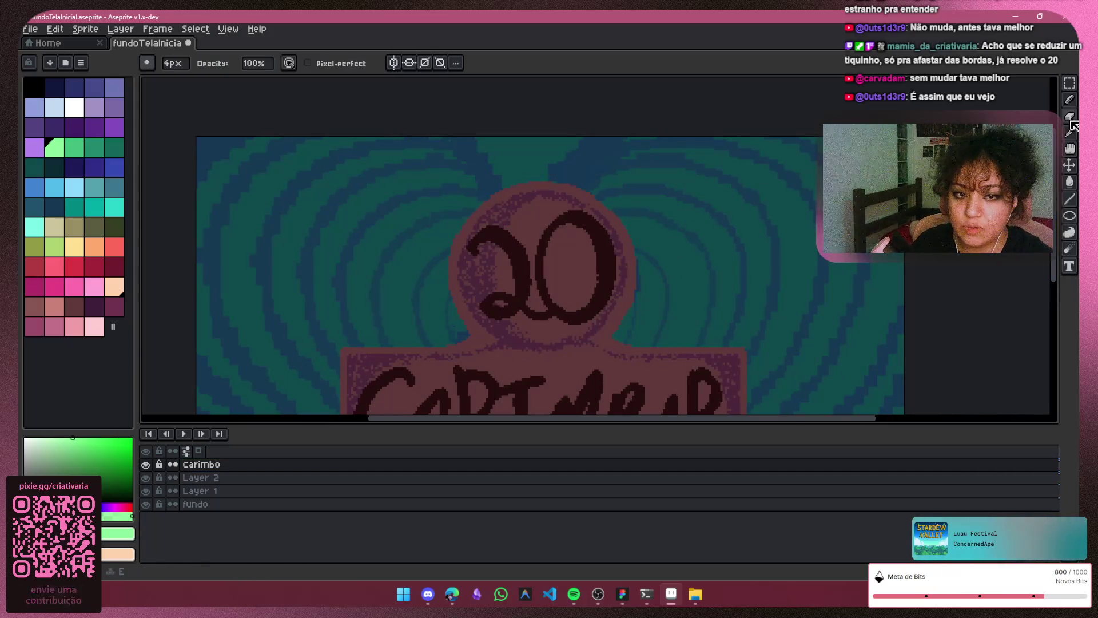
scroll(558, 214, up, 1)
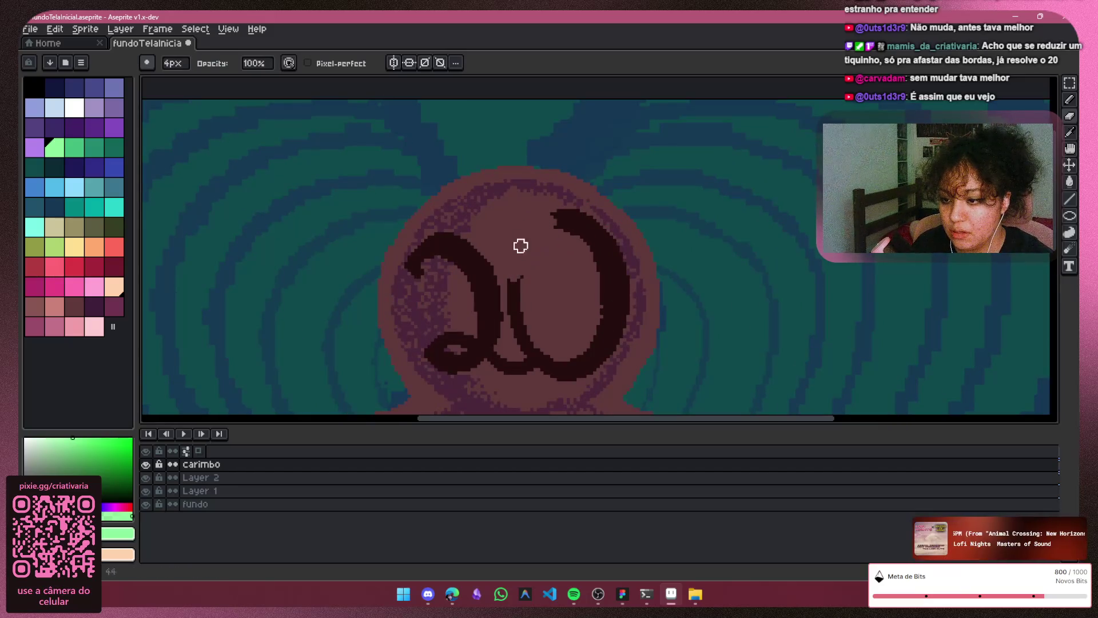
drag(517, 262, 521, 332)
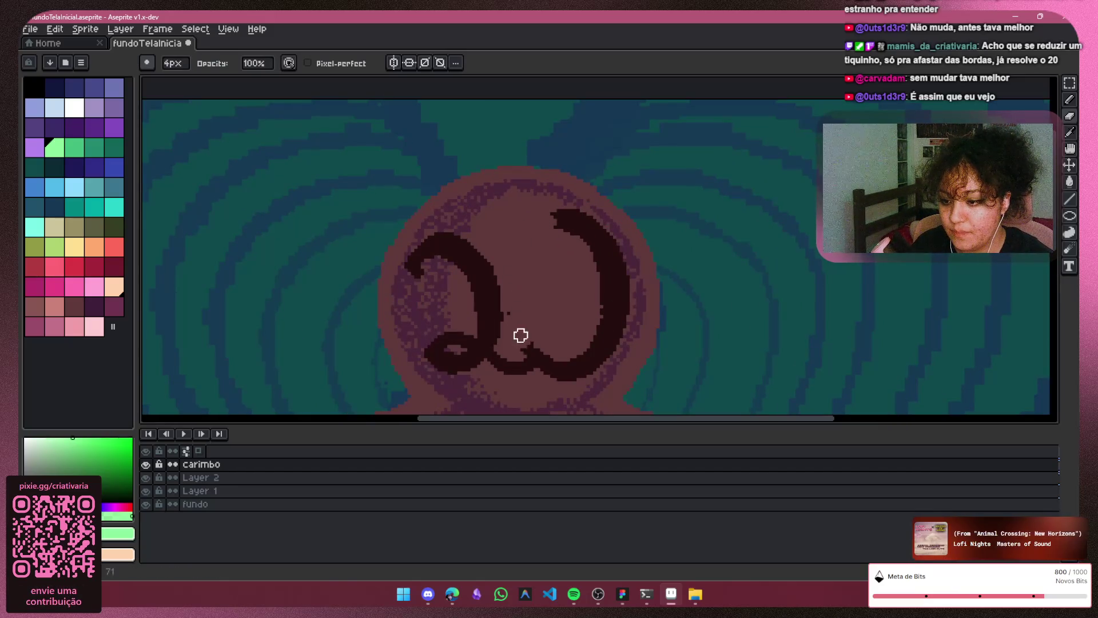
click(566, 232)
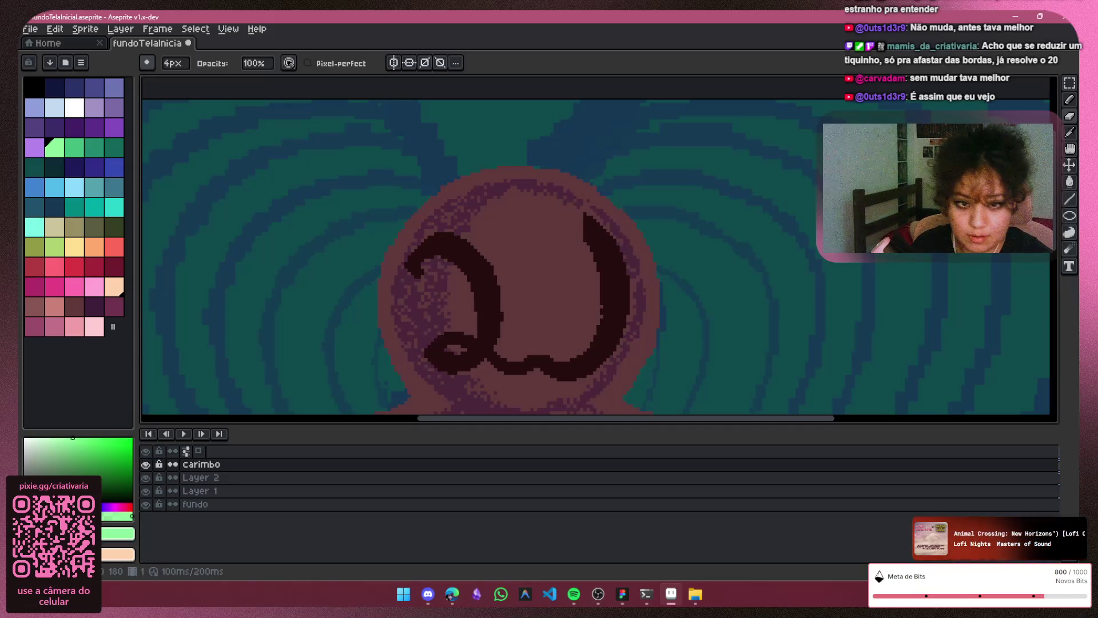
Step: Draw a dark oval for the new 0 with a thinner black Ellipse brush
key(shift+b)
click(1068, 218)
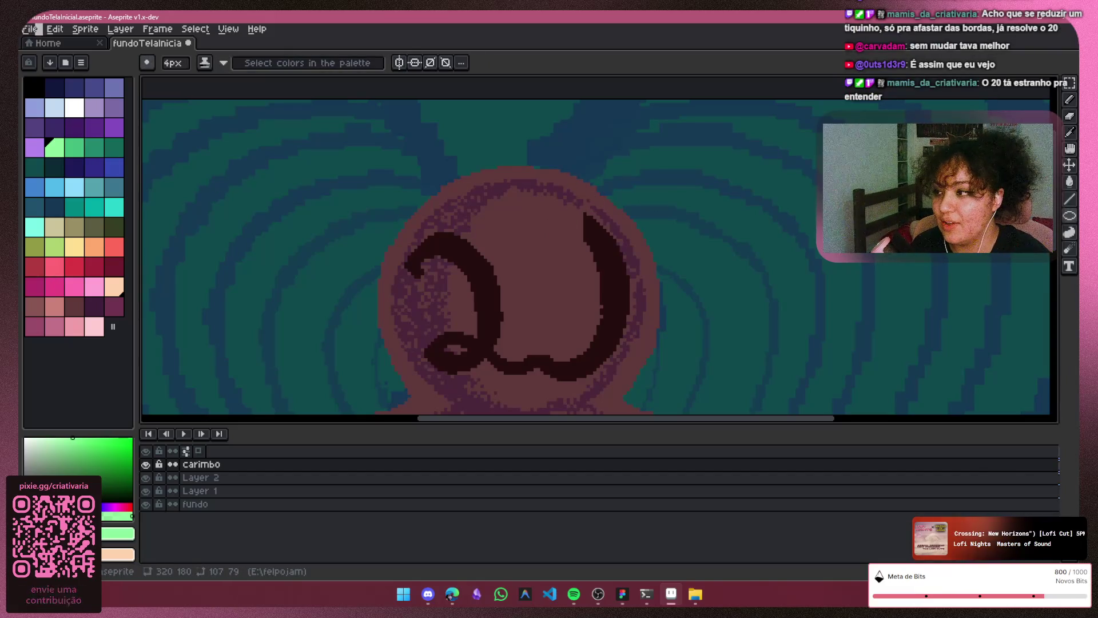
click(32, 87)
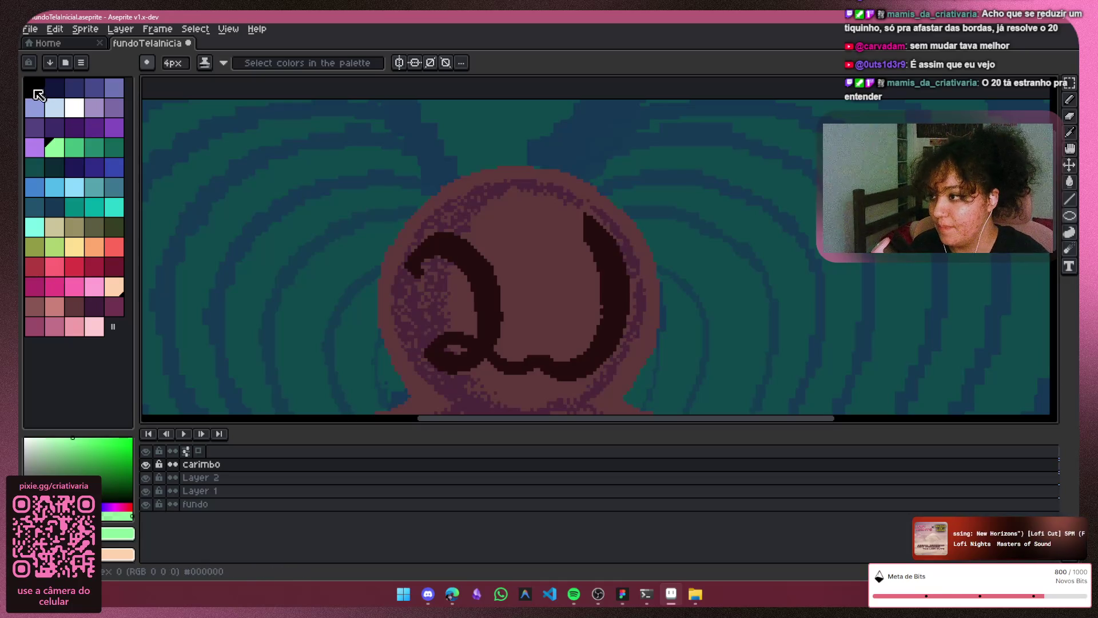
key(minus)
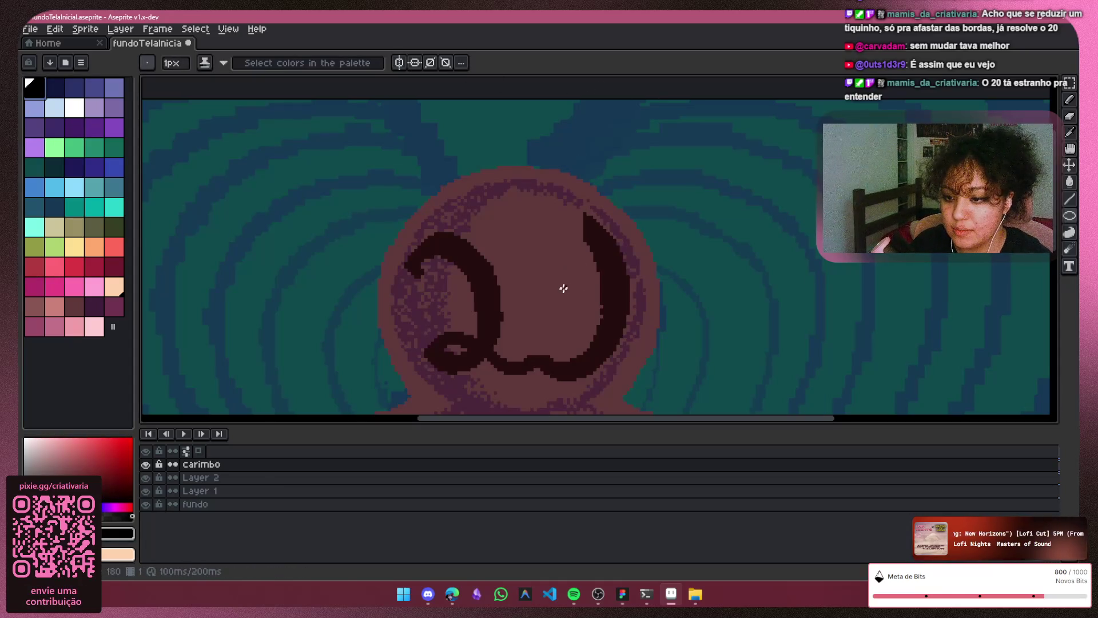
mouse_move(587, 363)
mouse_down()
mouse_move(574, 287)
mouse_move(584, 231)
mouse_move(535, 215)
mouse_up()
Step: Resize the new 0 oval to 38×48 px by adjusting its top, bottom and width, then apply
scroll(846, 294, down, 4)
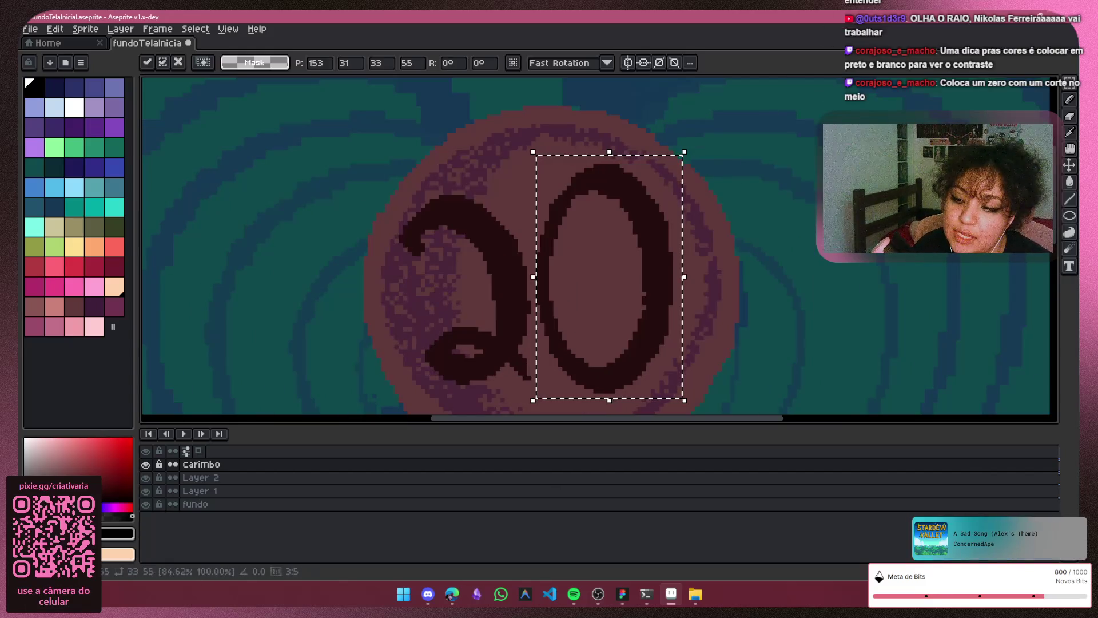
drag(633, 425, 736, 422)
scroll(627, 337, up, 1)
scroll(627, 337, up, 1)
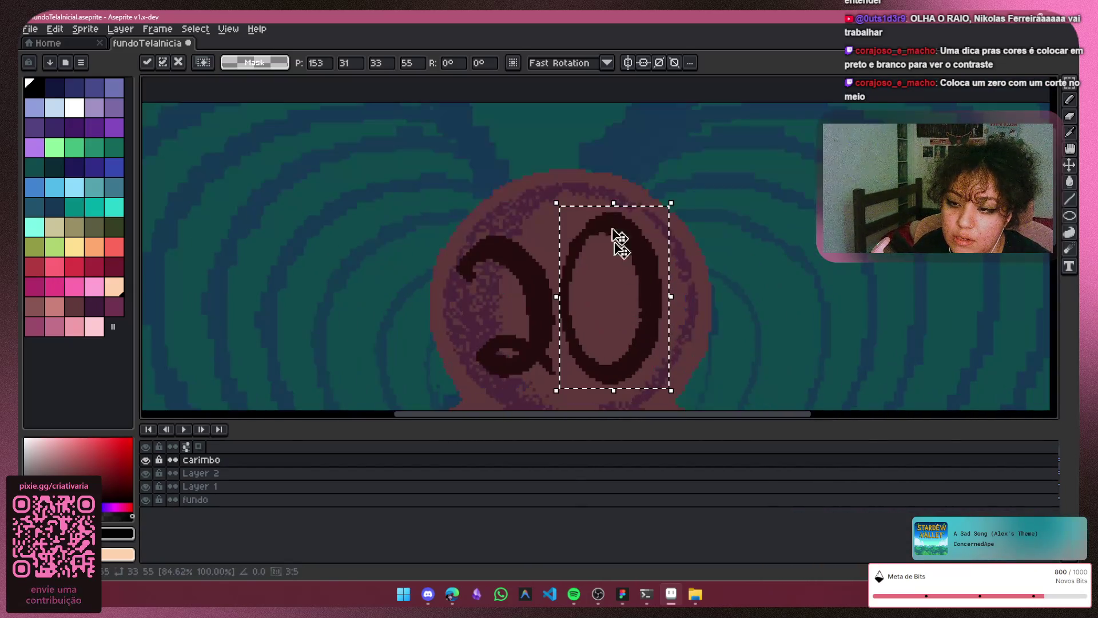
drag(613, 204, 616, 223)
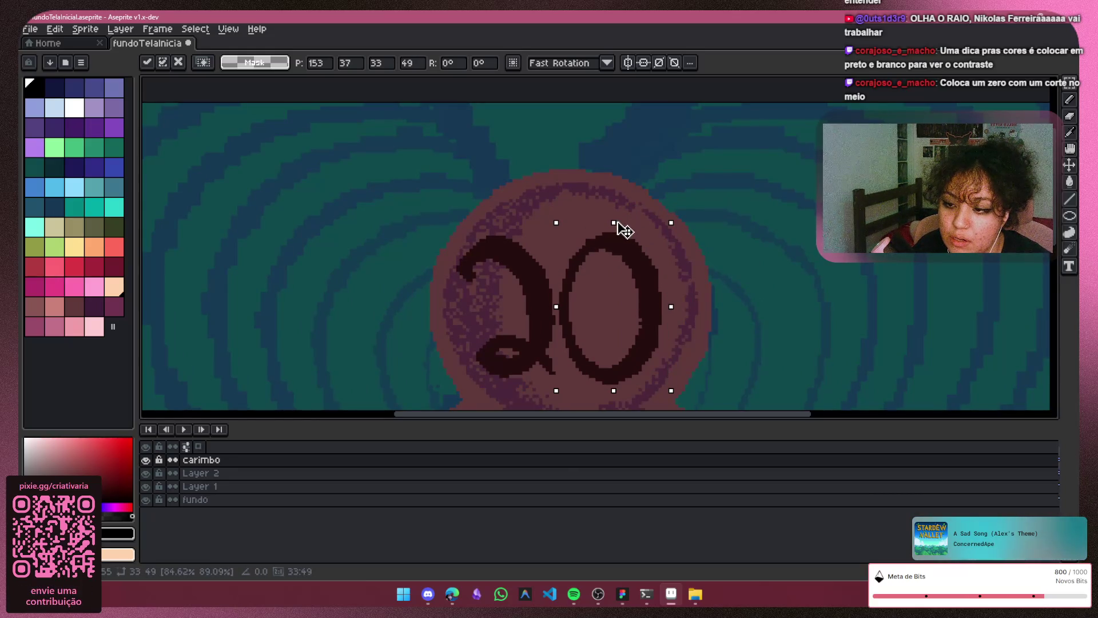
drag(625, 396, 628, 392)
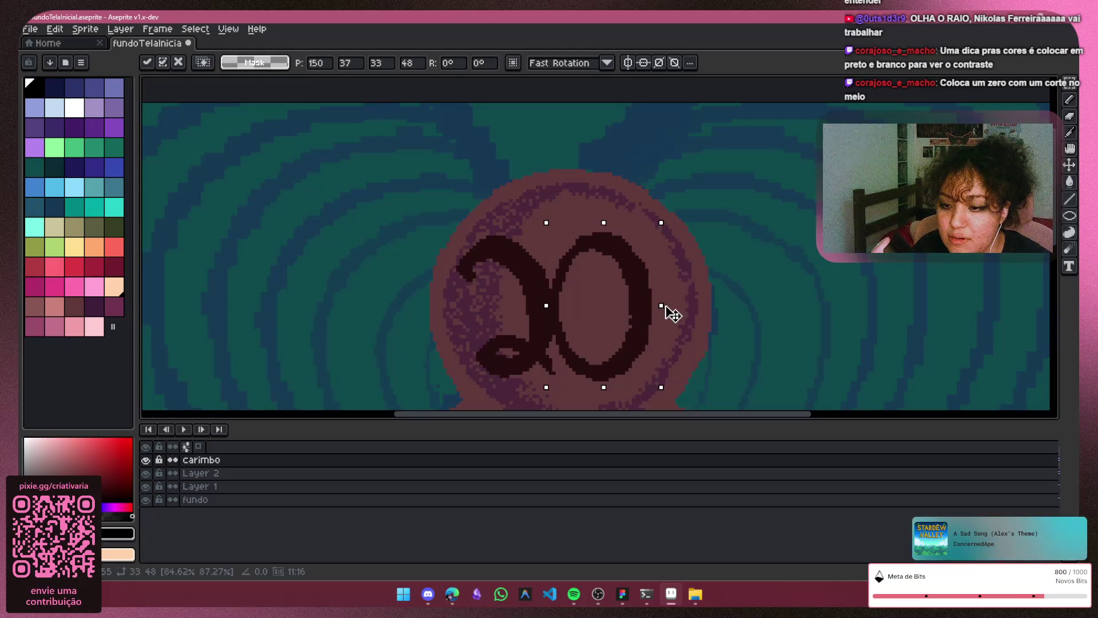
drag(685, 308, 686, 311)
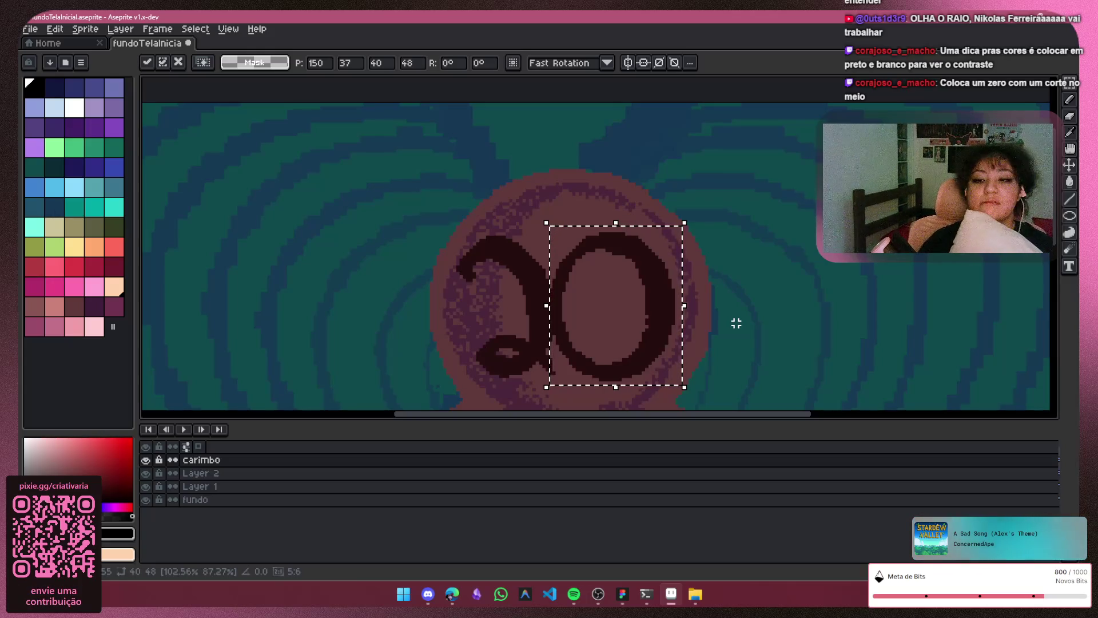
mouse_move(689, 313)
mouse_down()
mouse_move(676, 311)
mouse_move(677, 290)
mouse_up()
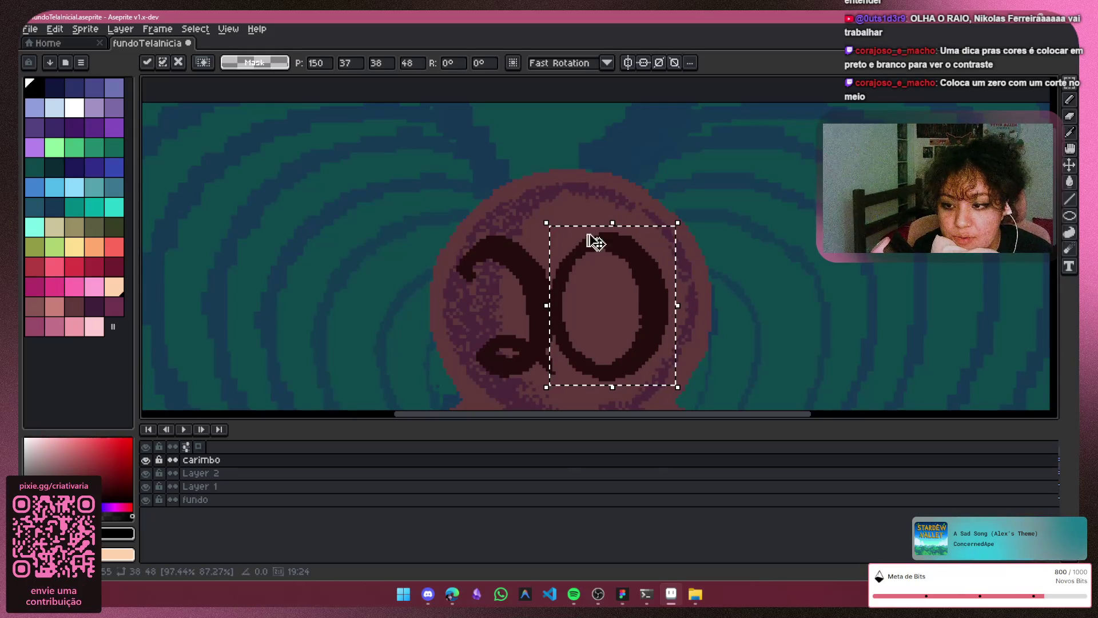
key(Return)
key(ctrl+d)
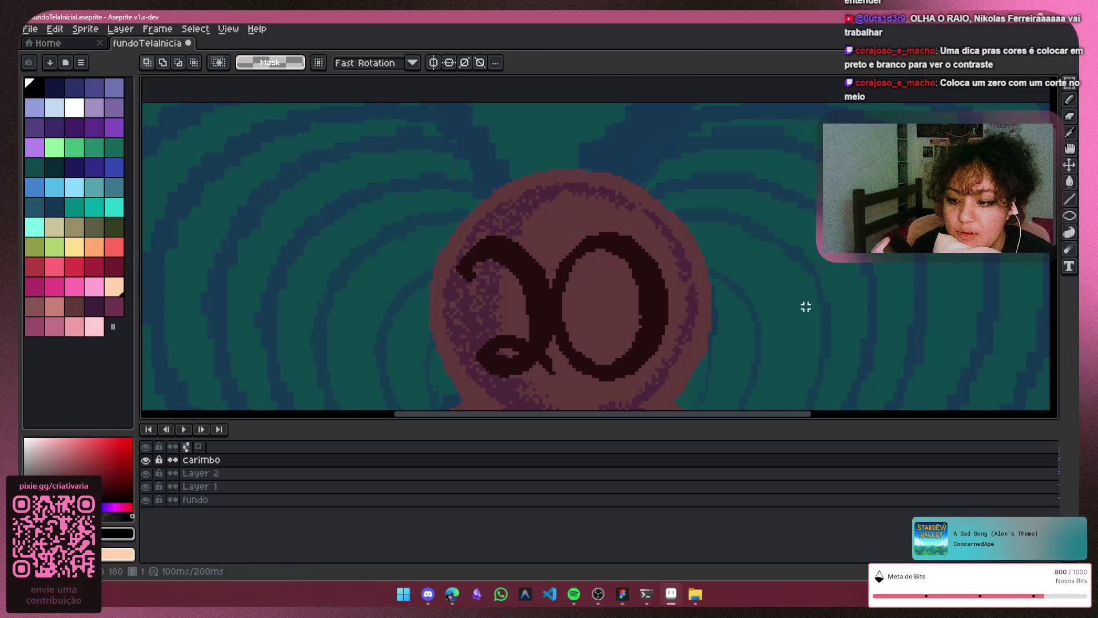
Step: Switch to the Pencil at 11px and toggle the carimbo layer to compare
scroll(812, 343, down, 2)
scroll(793, 331, up, 1)
scroll(686, 326, up, 3)
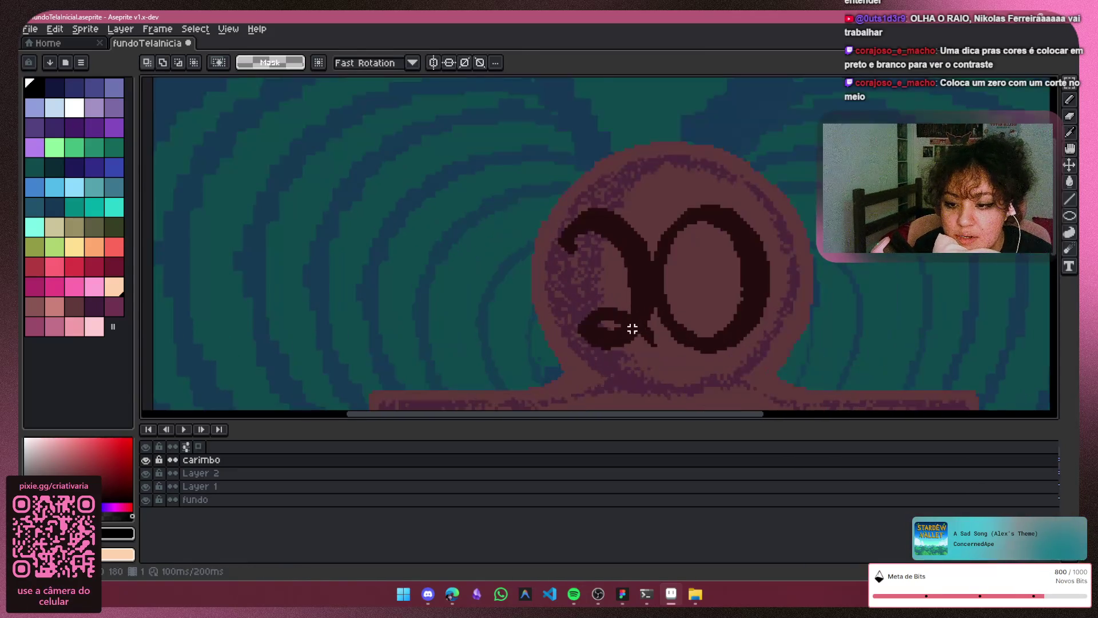
key(b)
key(plus)
scroll(669, 343, up, 3)
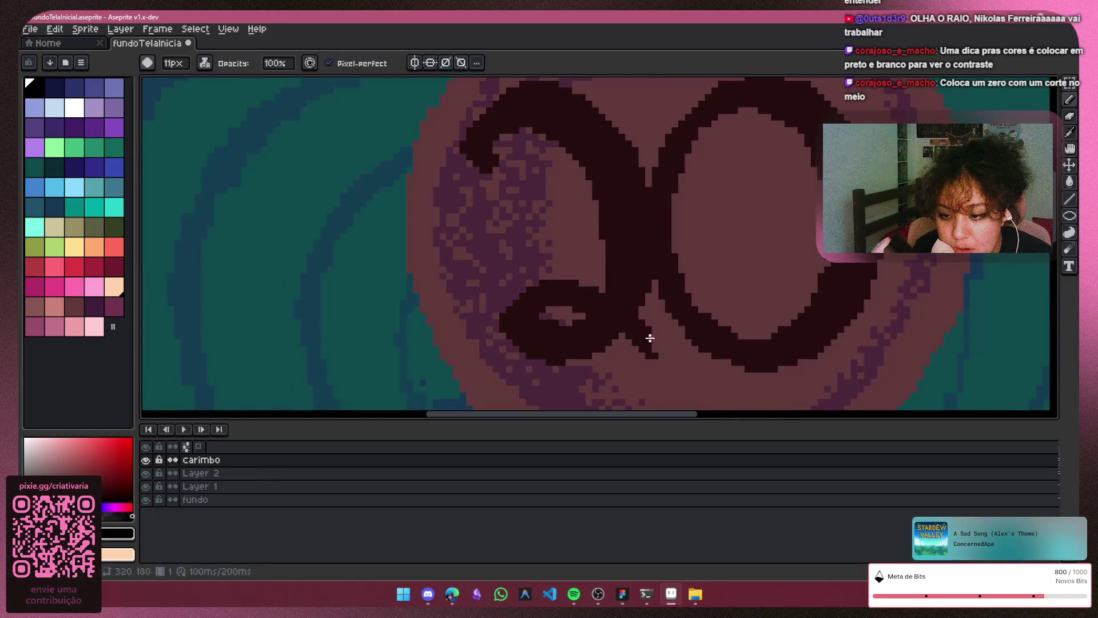
click(148, 459)
click(150, 459)
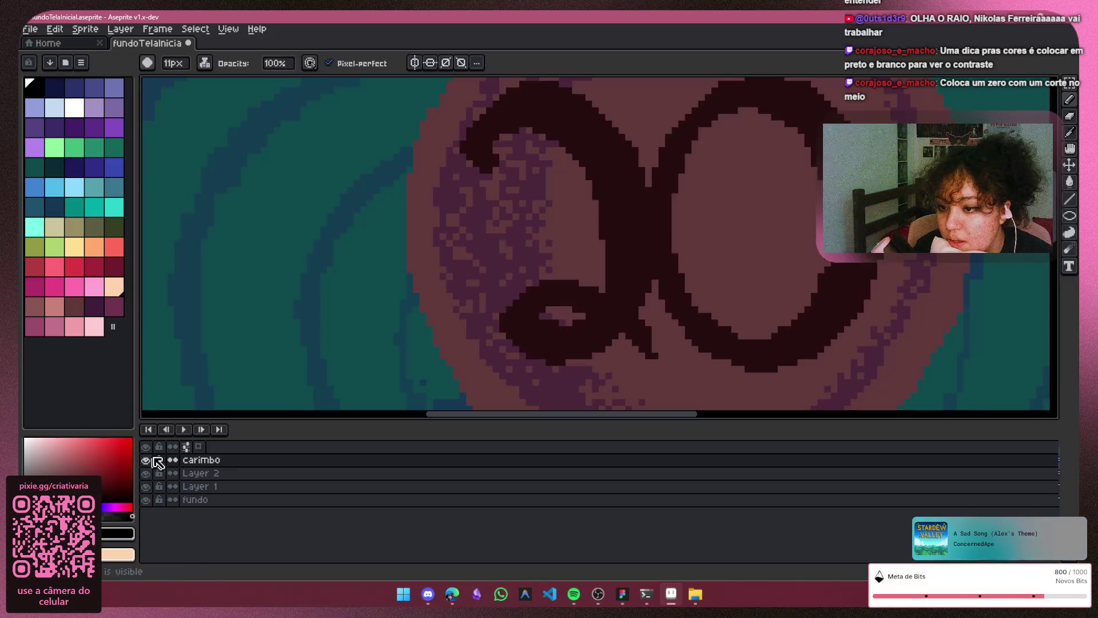
Step: Select the area around the 0, nudge it one pixel left, then undo
scroll(818, 343, down, 4)
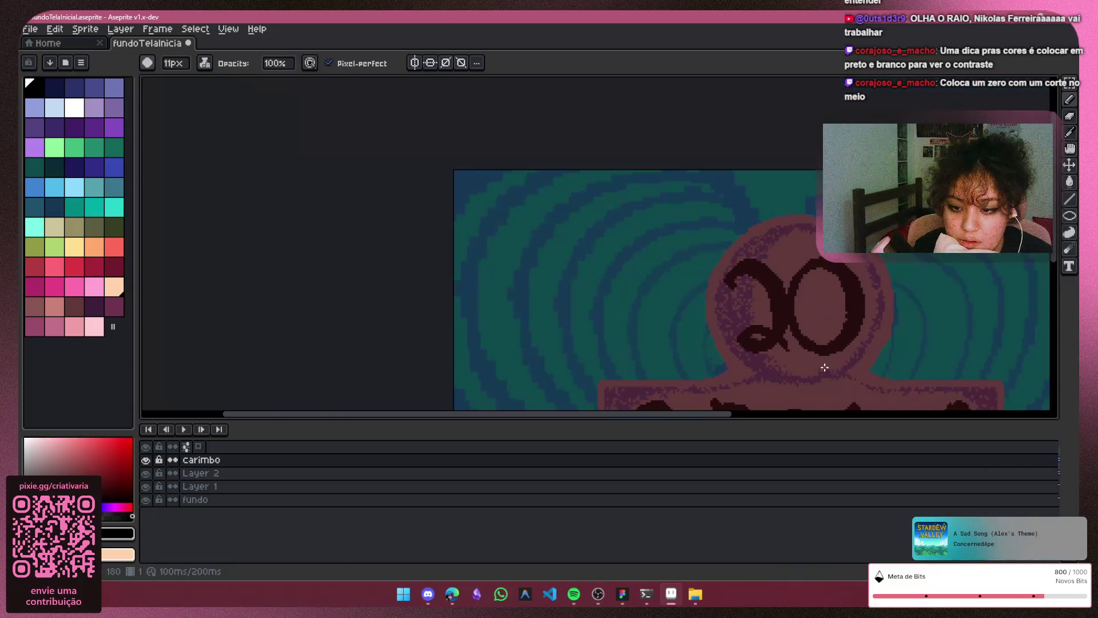
drag(730, 416, 865, 412)
key(v)
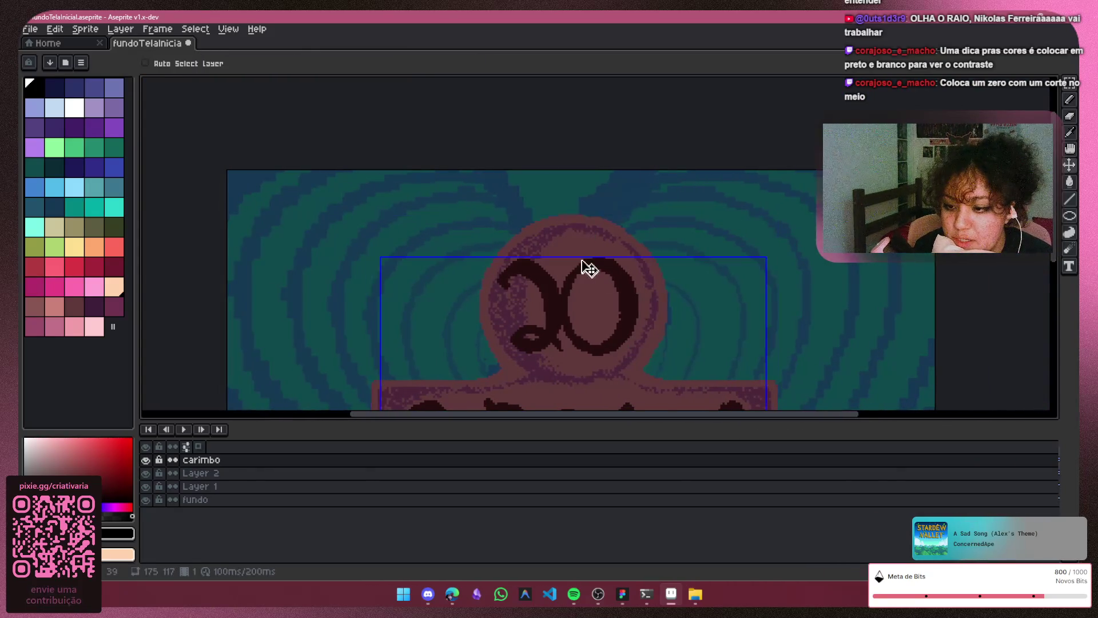
key(b)
drag(559, 253, 643, 359)
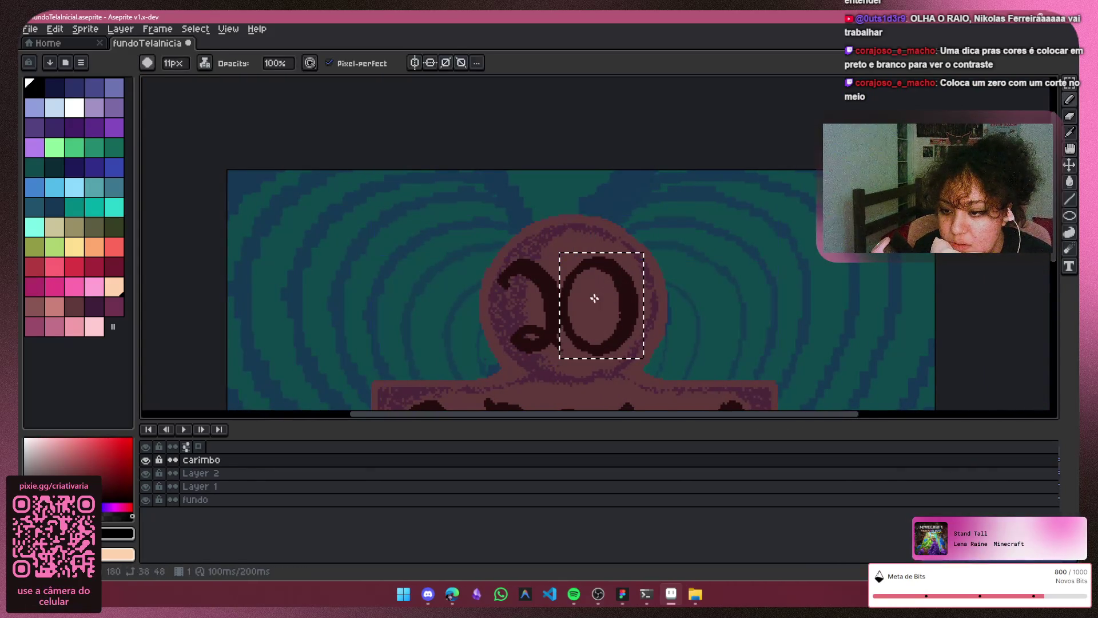
scroll(582, 288, up, 1)
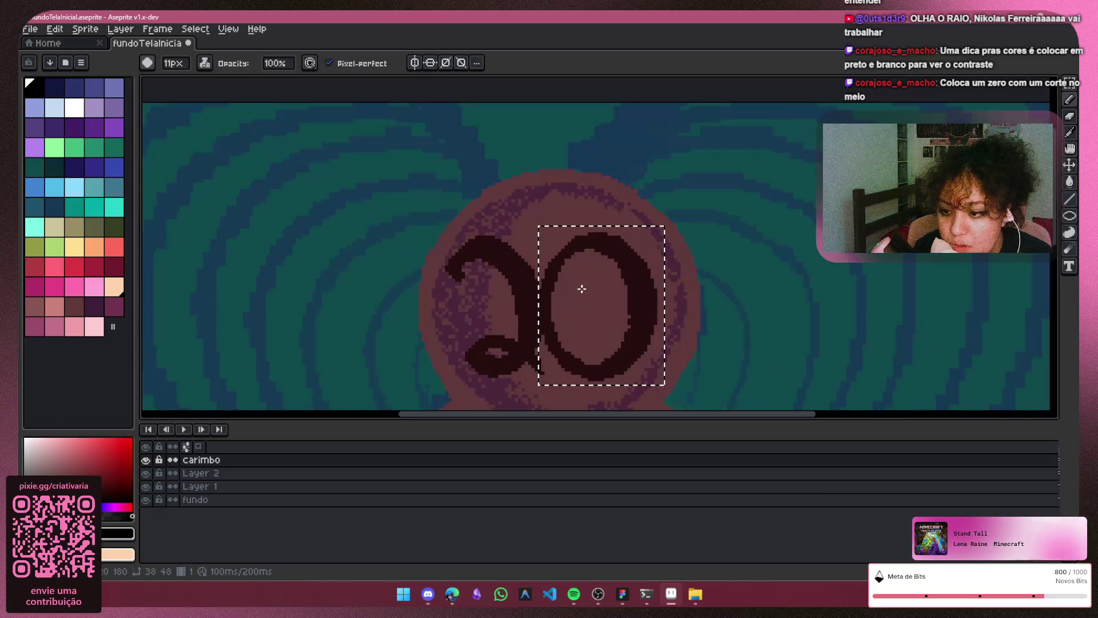
scroll(502, 234, up, 1)
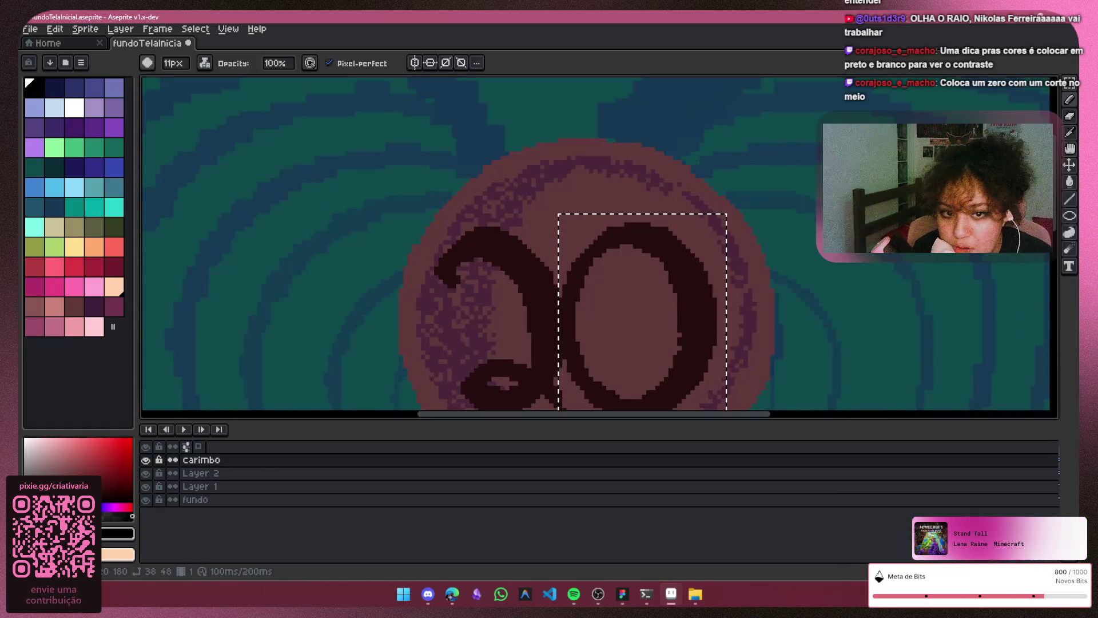
key(m)
key(Left)
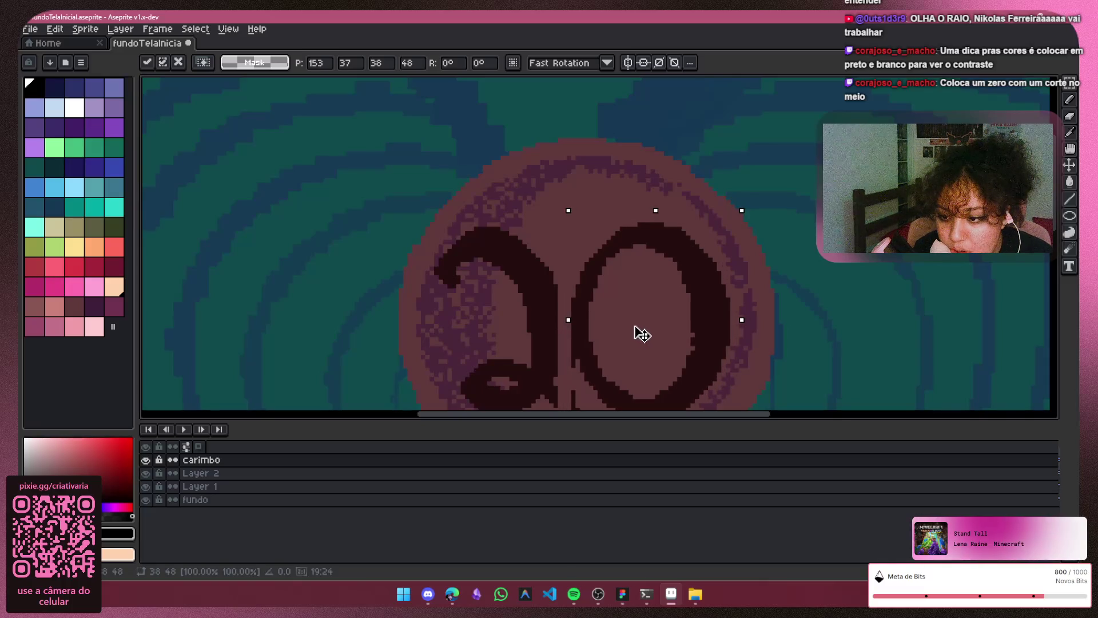
key(Return)
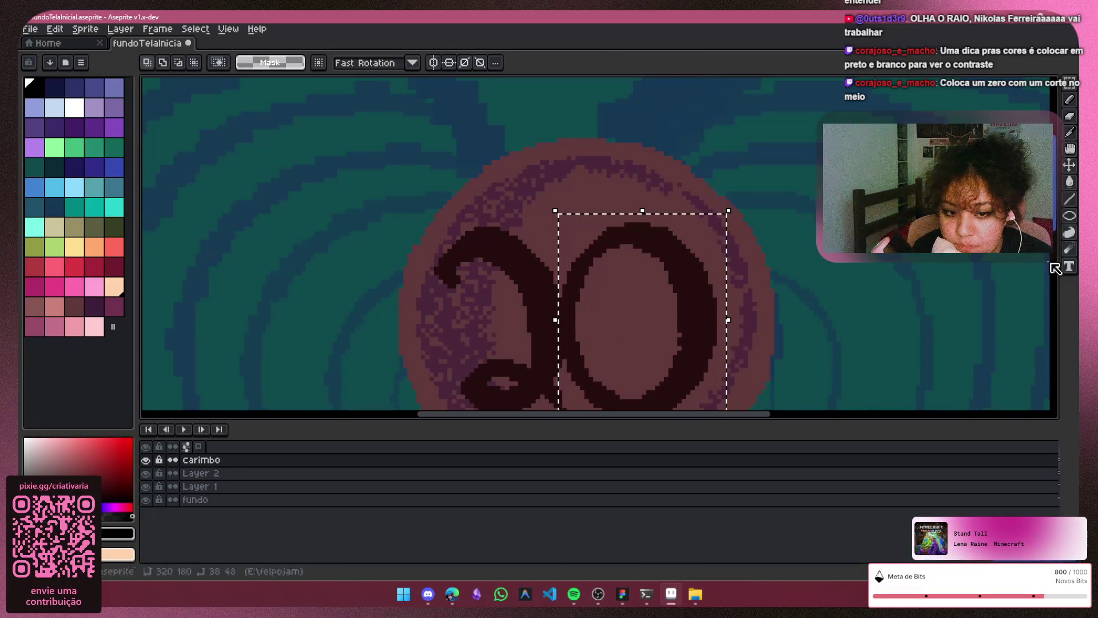
scroll(721, 275, down, 2)
key(ctrl+z)
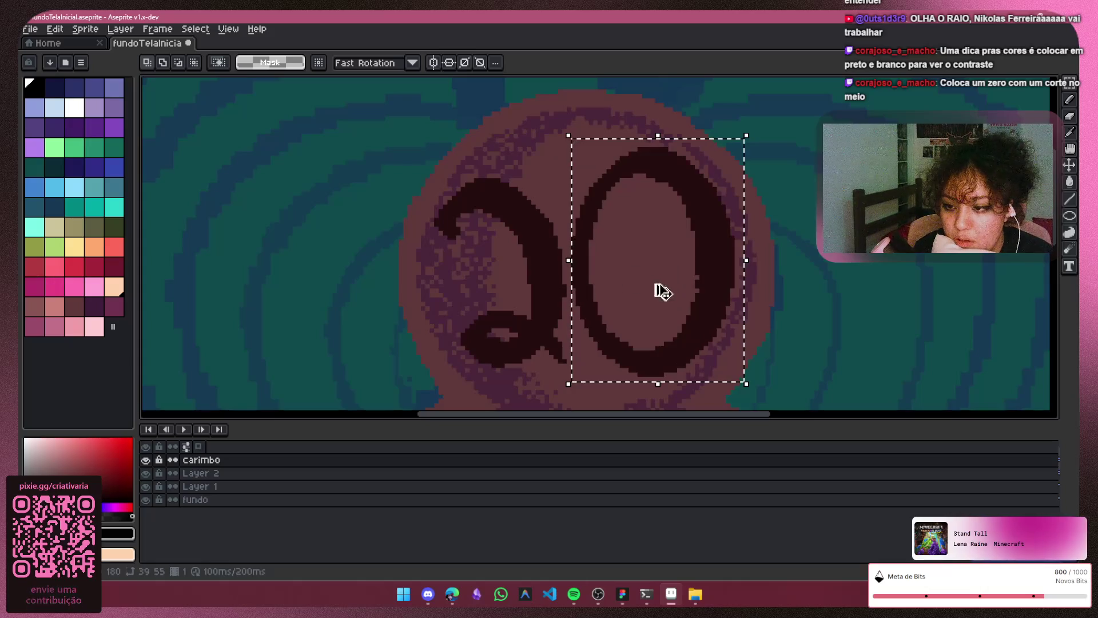
Step: Shorten, narrow and reposition the 0 right beside the 2, then drop it in place
click(659, 136)
drag(658, 136, 657, 167)
drag(657, 213, 496, 231)
drag(499, 384, 509, 379)
mouse_move(528, 309)
mouse_down()
mouse_move(718, 306)
mouse_move(688, 299)
mouse_up()
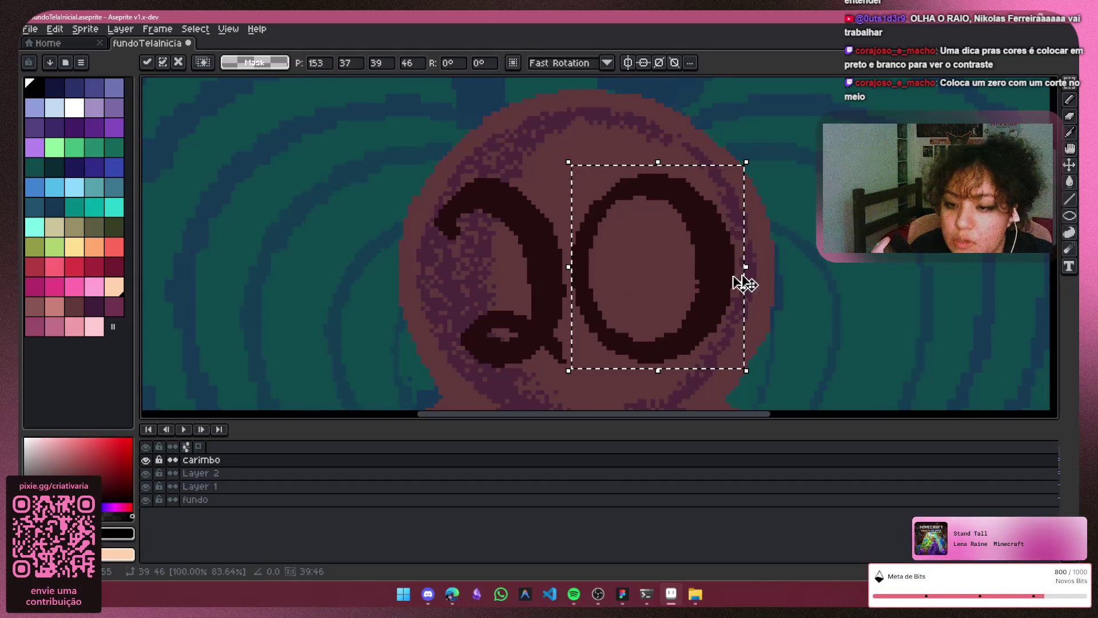
mouse_move(746, 267)
mouse_down()
mouse_move(669, 286)
mouse_move(703, 290)
mouse_up()
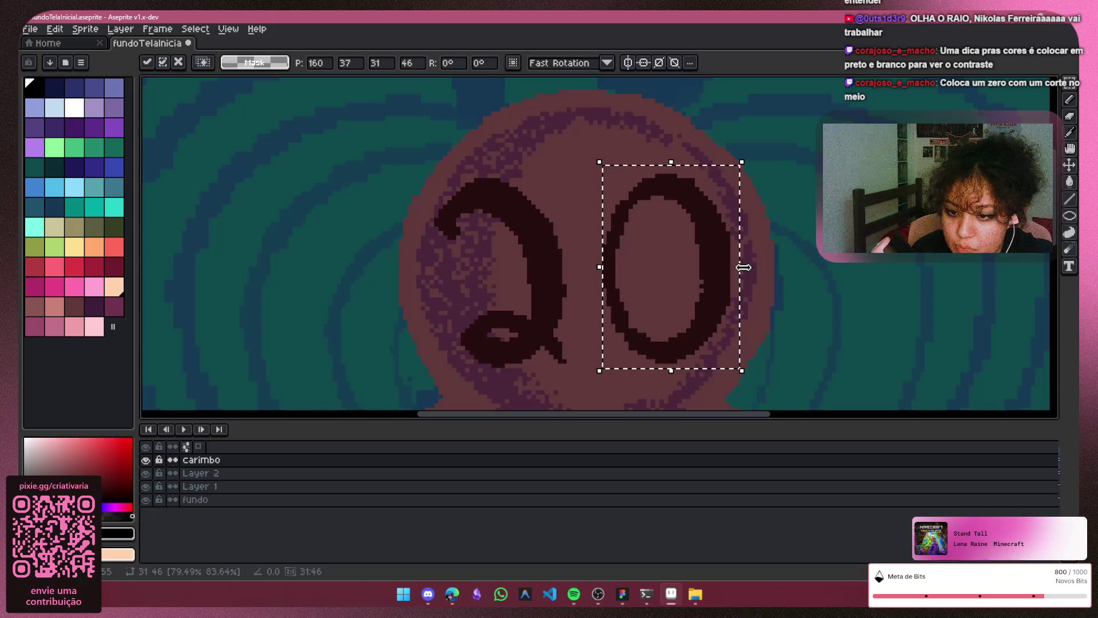
key(ctrl+d)
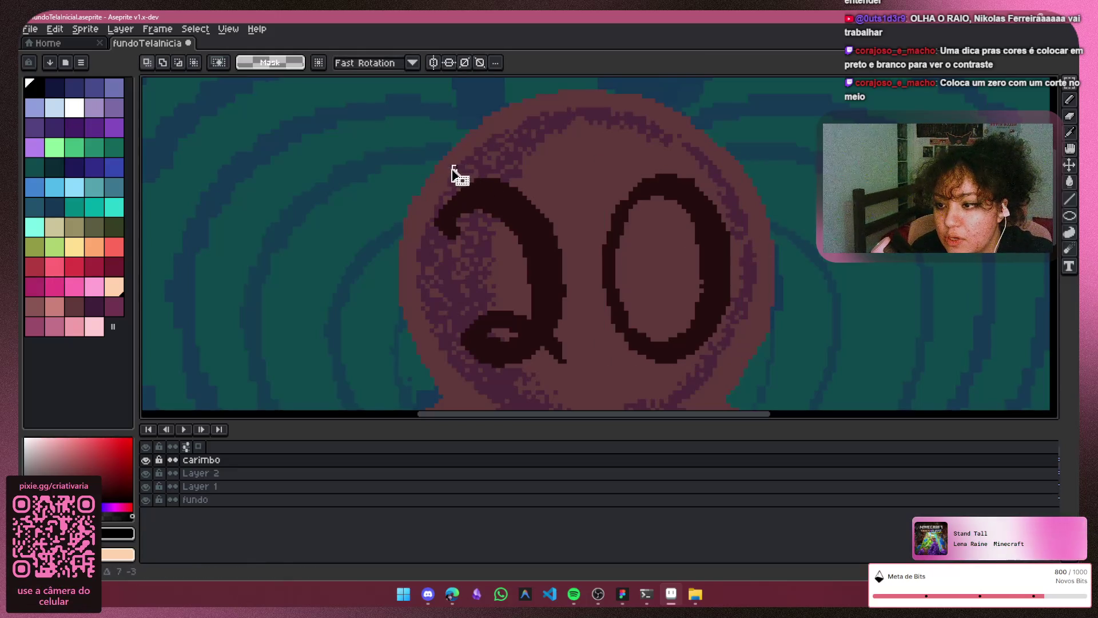
Step: Move the 2 toward the 0 so both digits match at about 37×49 px, then review the 20
mouse_move(588, 161)
mouse_down()
mouse_move(564, 376)
mouse_move(422, 381)
mouse_up()
drag(529, 319, 563, 311)
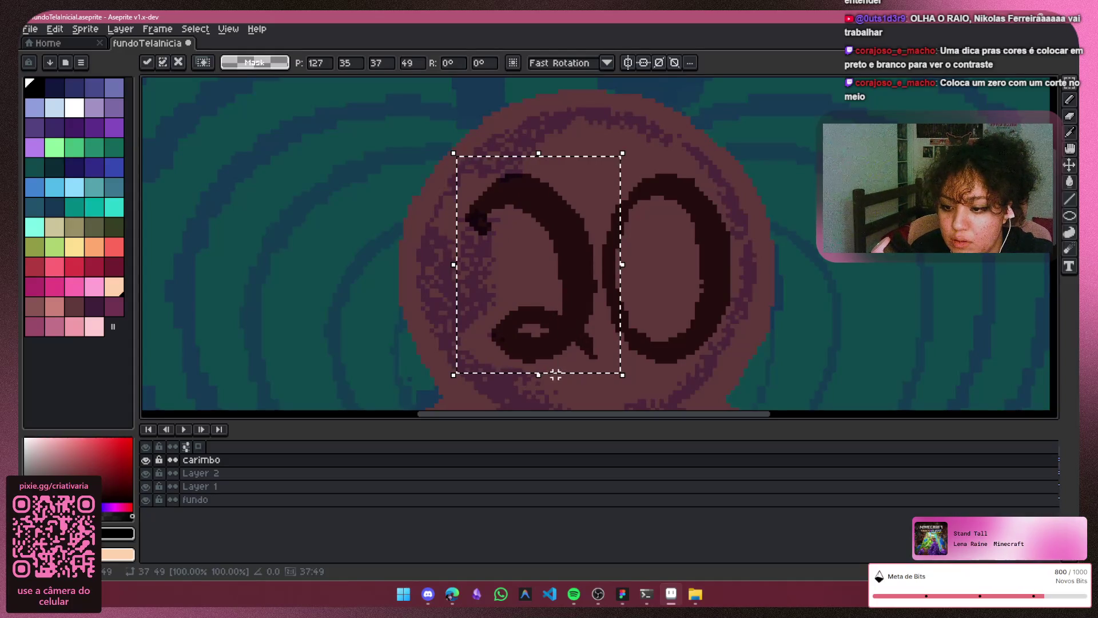
key(Return)
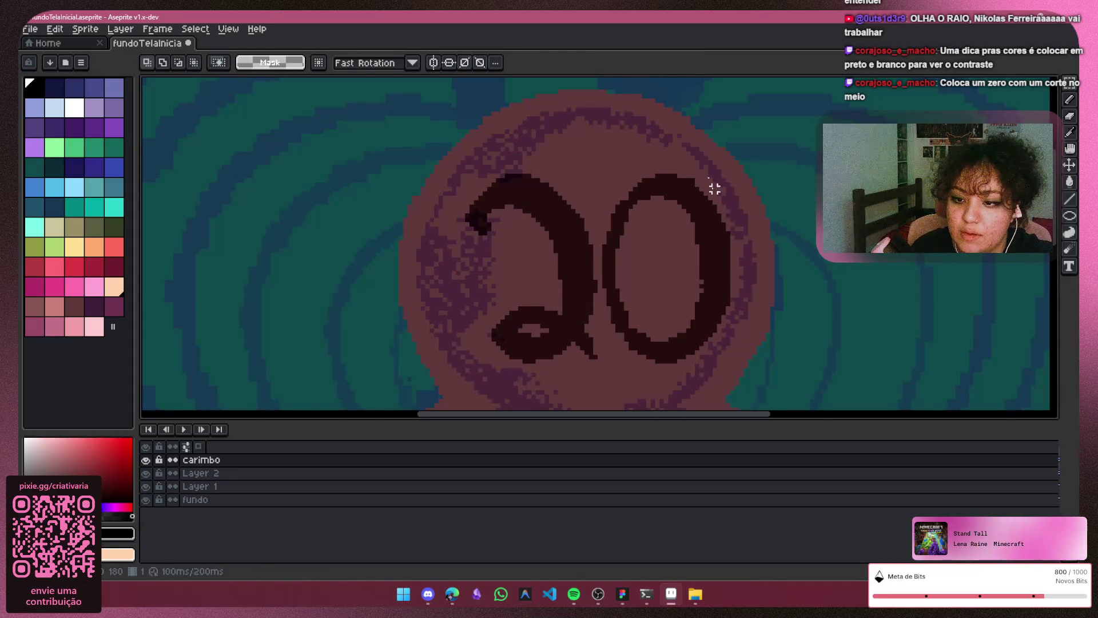
scroll(752, 265, down, 3)
scroll(767, 378, down, 2)
drag(723, 414, 803, 414)
scroll(592, 325, up, 3)
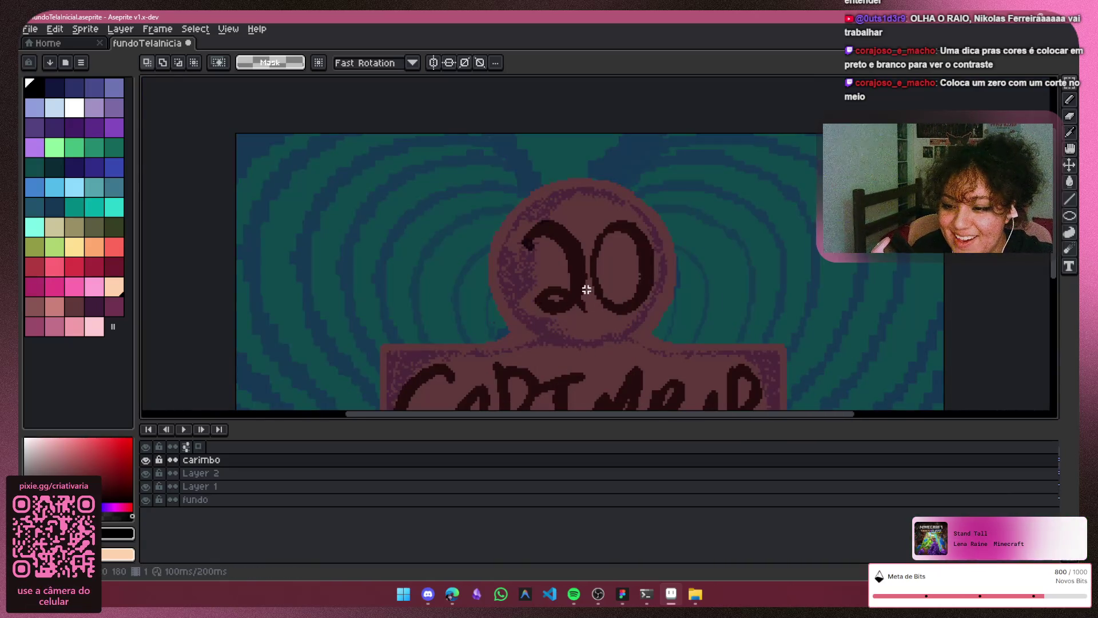
scroll(562, 247, down, 3)
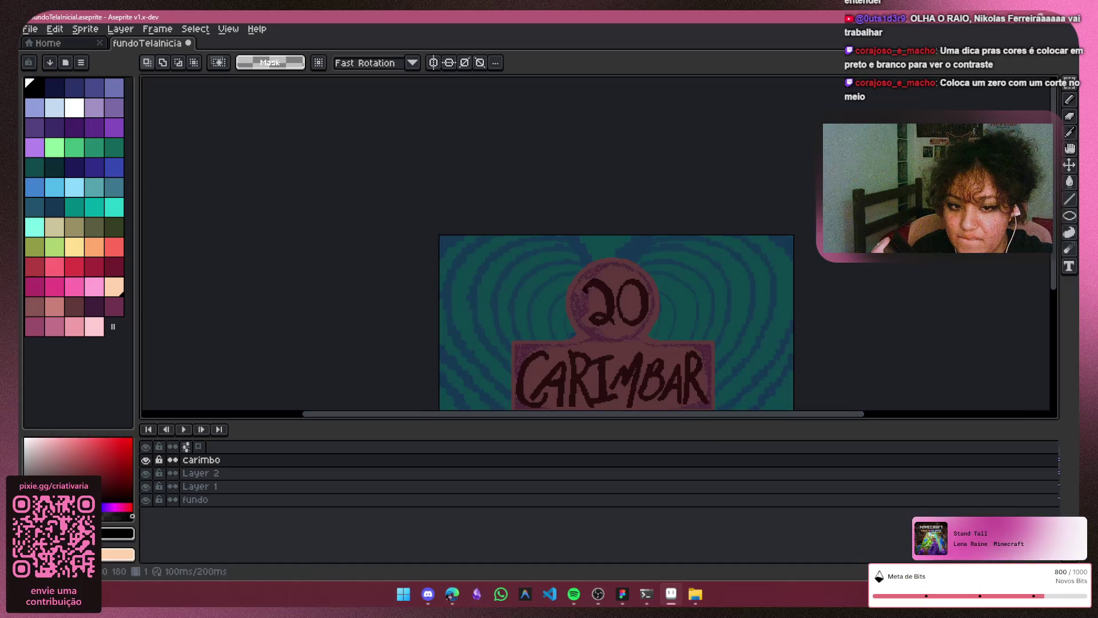
scroll(801, 275, down, 1)
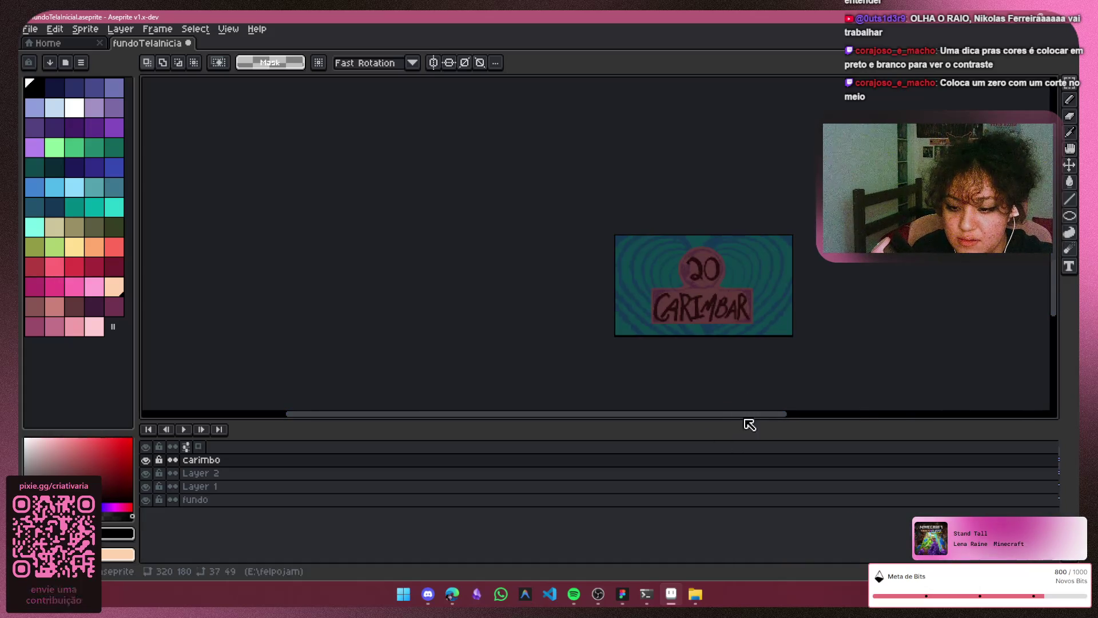
drag(750, 416, 804, 420)
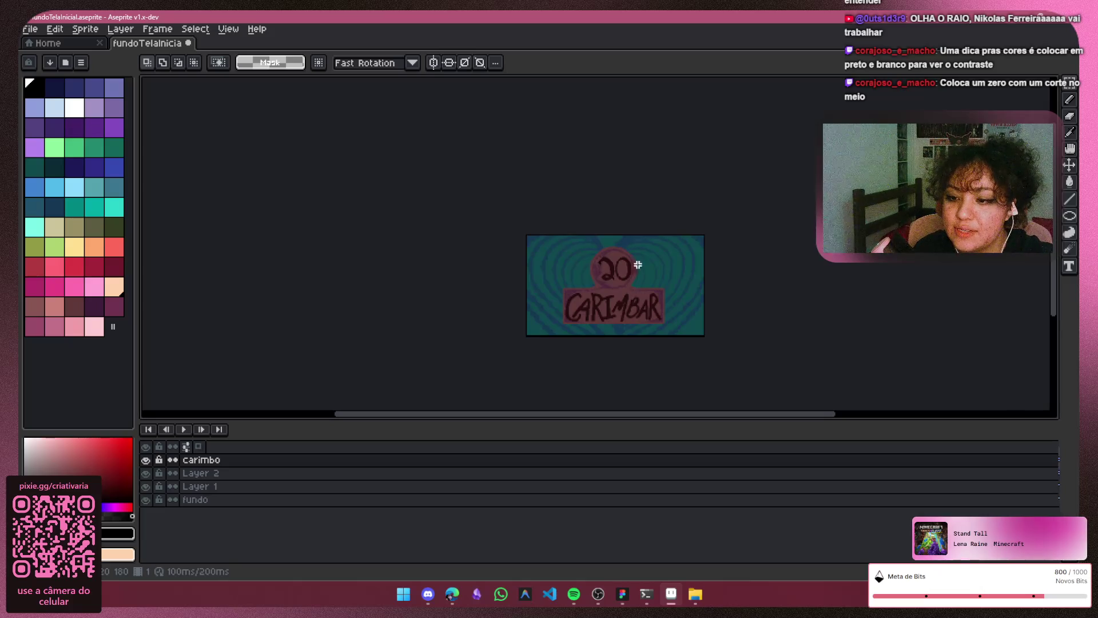
scroll(606, 258, up, 6)
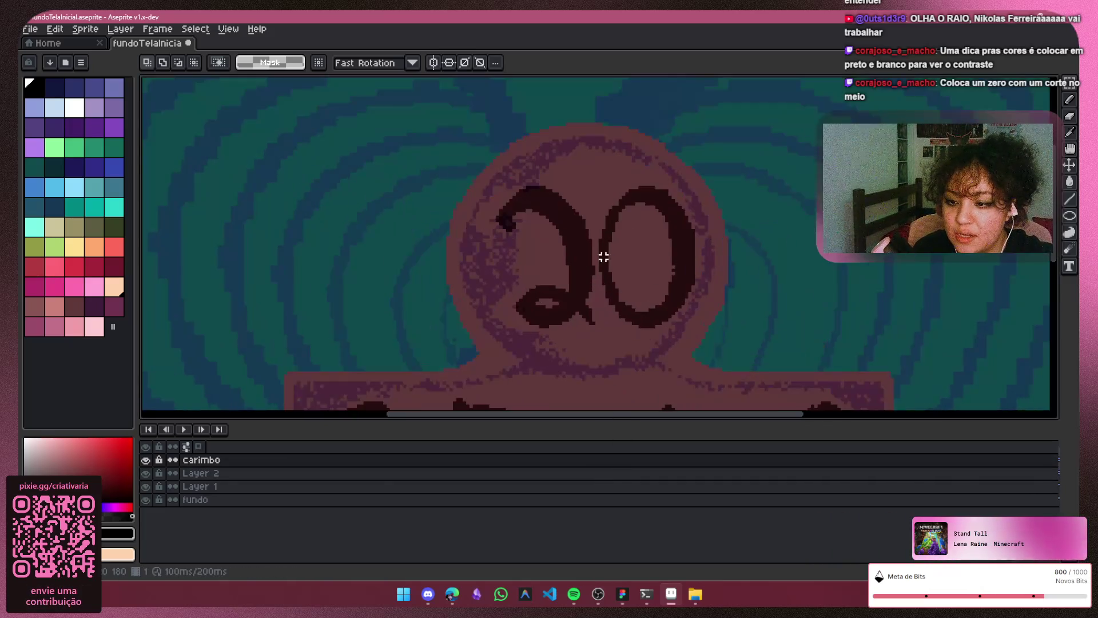
Step: Pick the Pencil and toggle the carimbo layer off and on to compare the 20
click(1072, 101)
scroll(652, 186, up, 1)
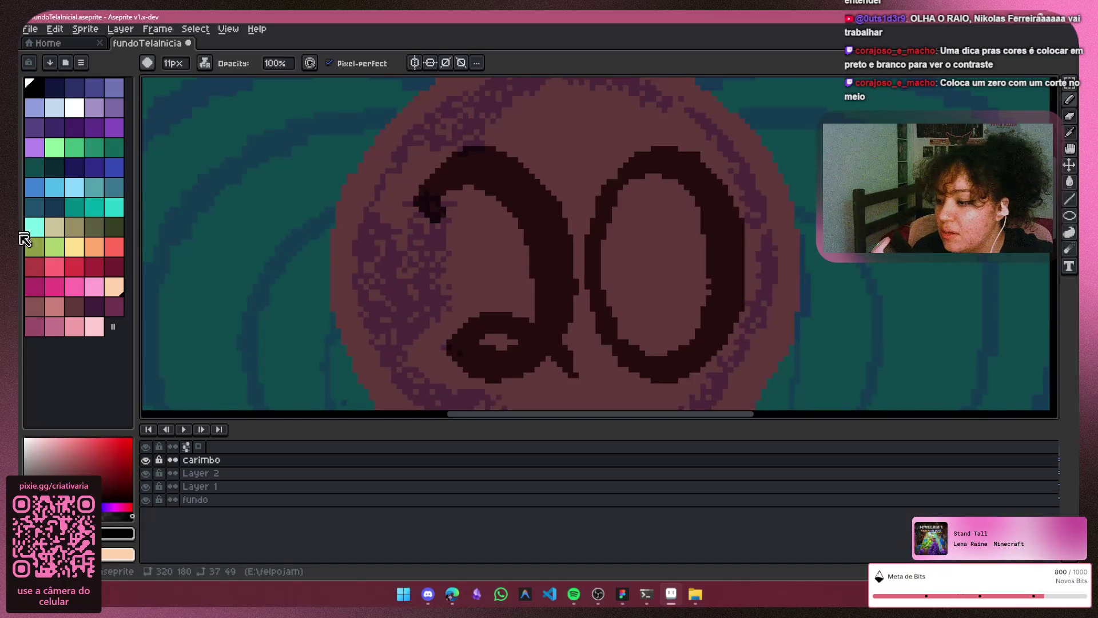
click(146, 460)
click(148, 462)
click(146, 461)
click(146, 460)
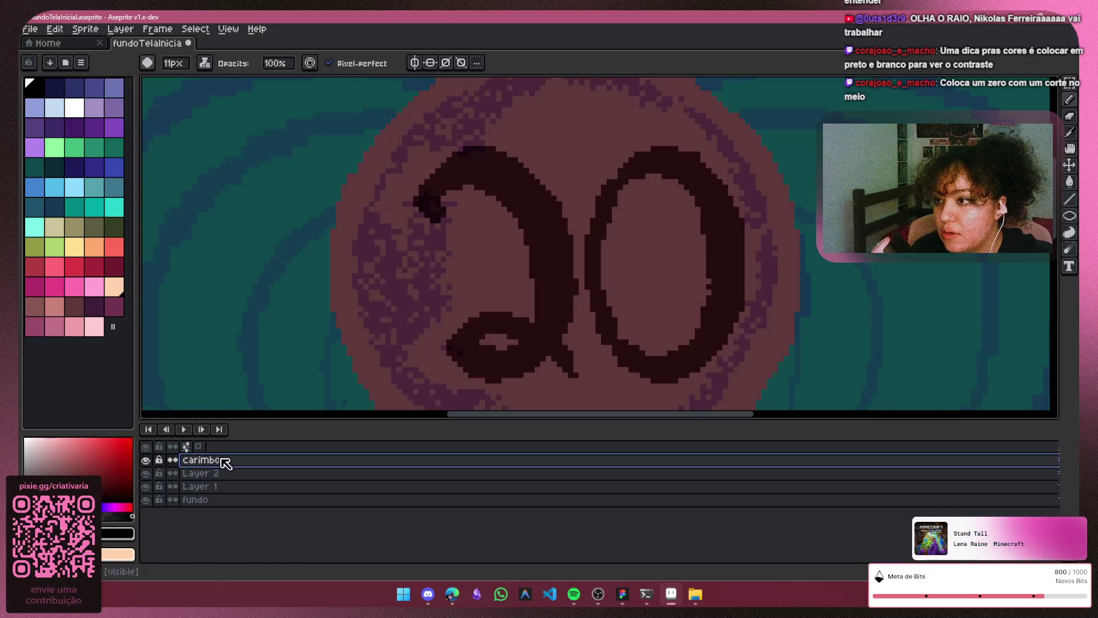
Step: Set the Pencil to Simple Ink with a 4px brush
click(205, 62)
click(234, 80)
key(minus)
key(minus)
key(minus)
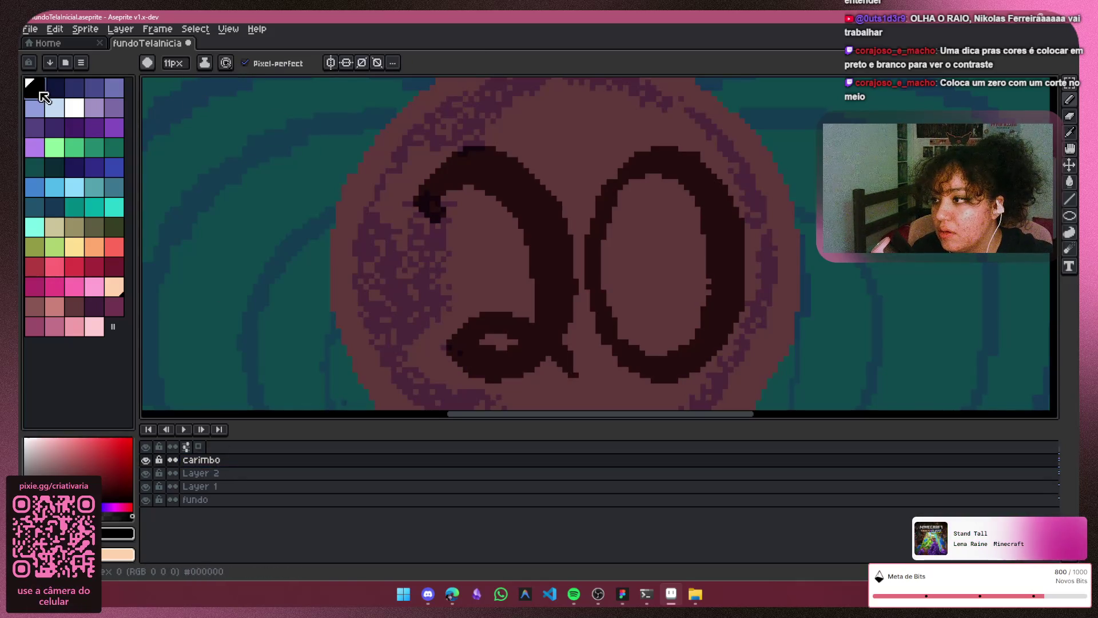
key(minus)
key(minus)
key(minus)
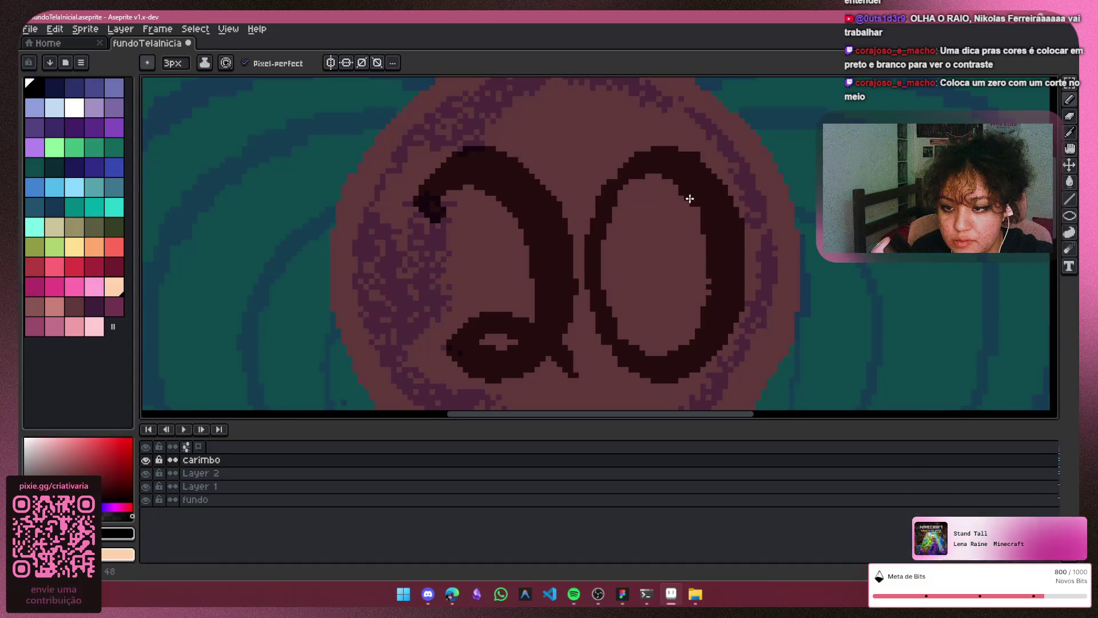
scroll(698, 254, up, 1)
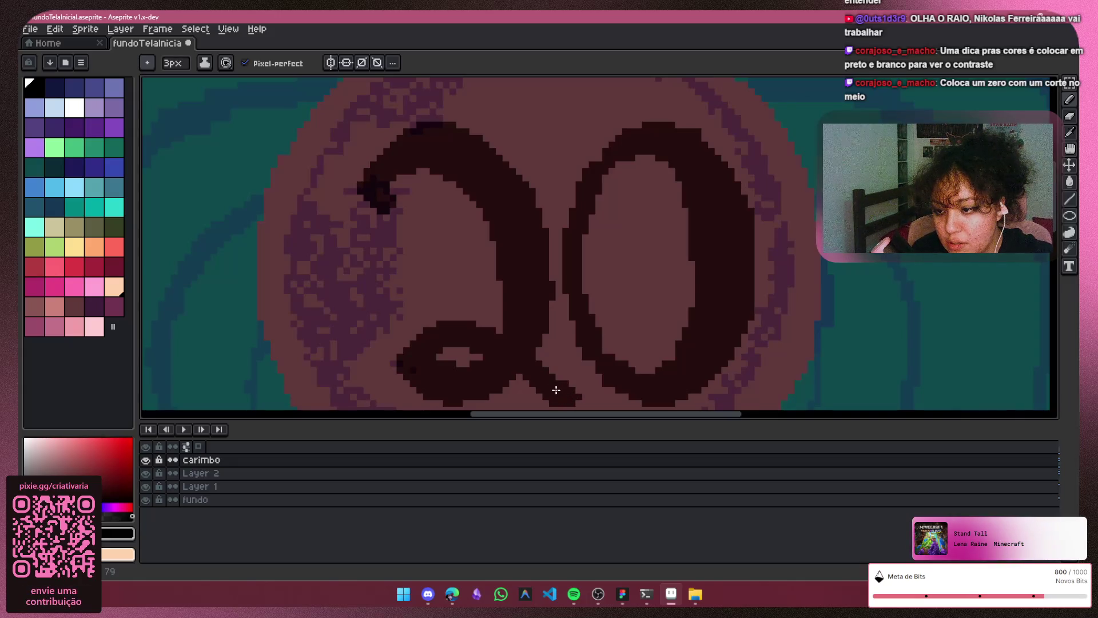
scroll(657, 360, down, 1)
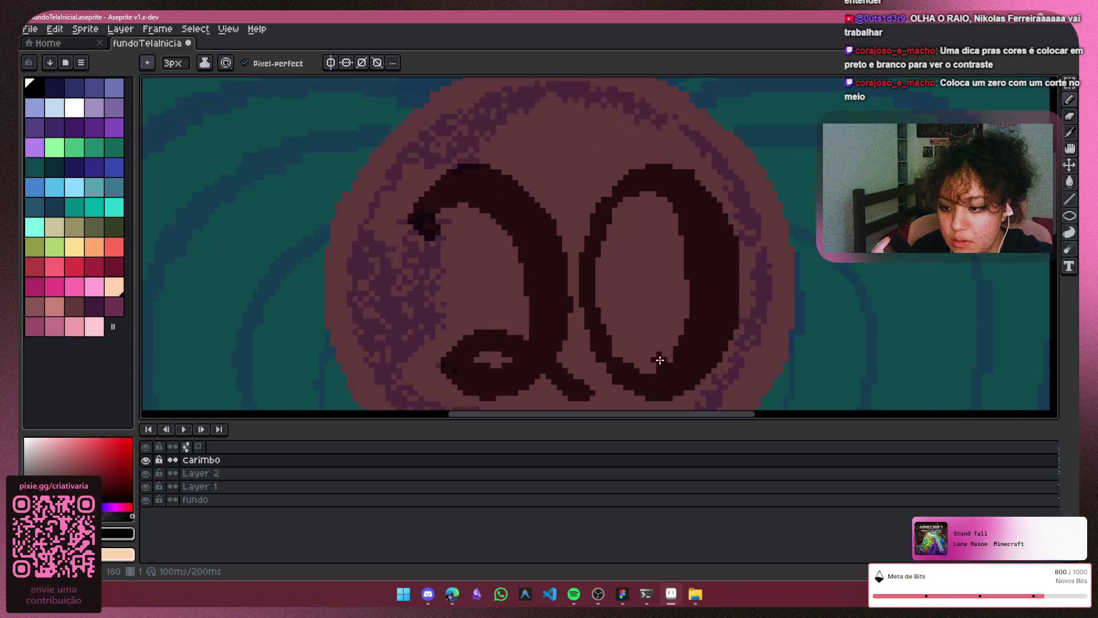
scroll(554, 345, up, 1)
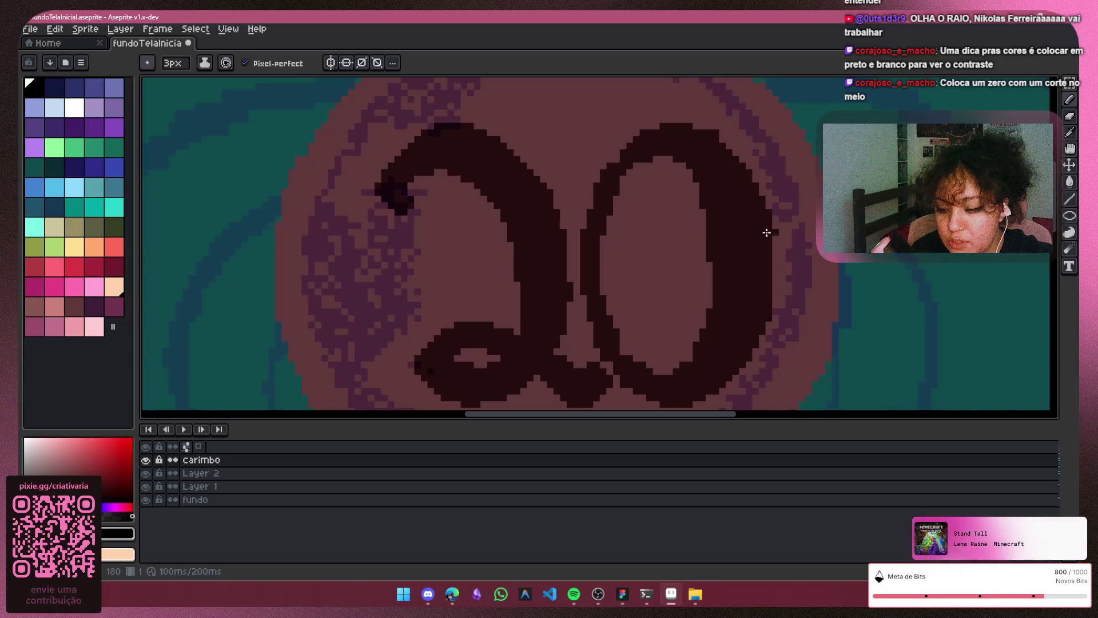
scroll(755, 237, down, 3)
scroll(676, 308, up, 2)
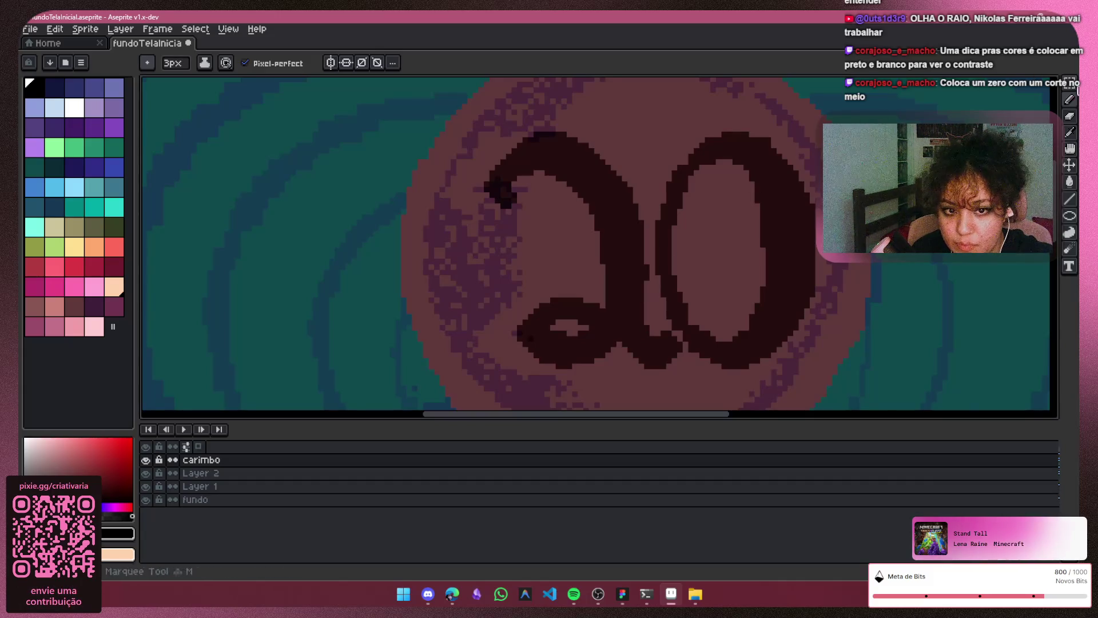
Step: Draw a 4px dark stroke linking the 2's bottom tail to the base of the 0
click(1068, 117)
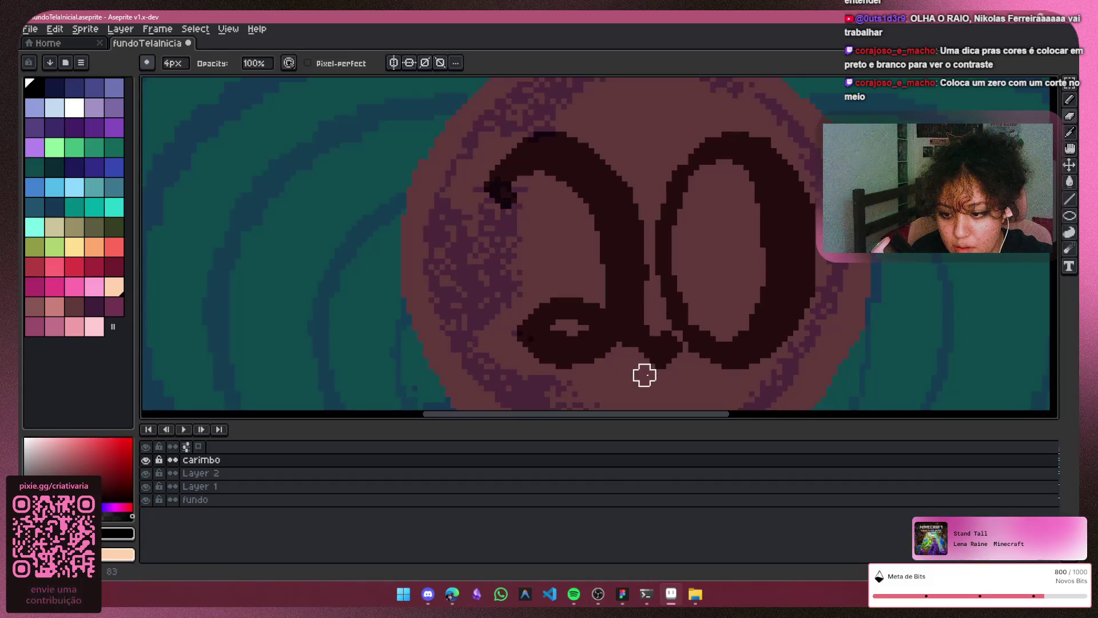
key(ctrl)
key(ctrl)
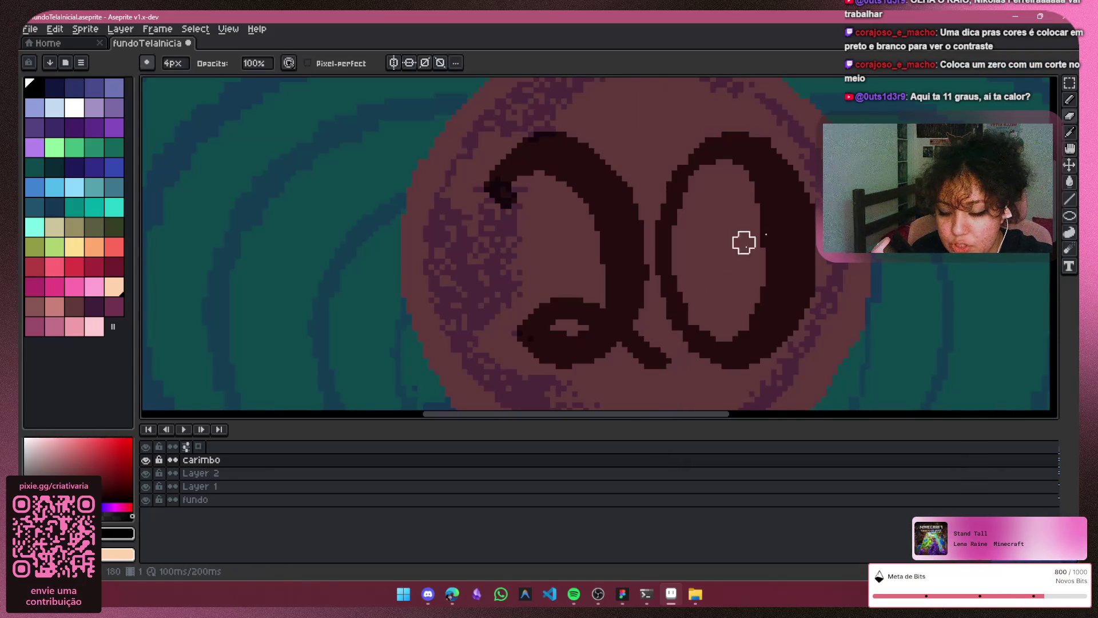
click(1066, 104)
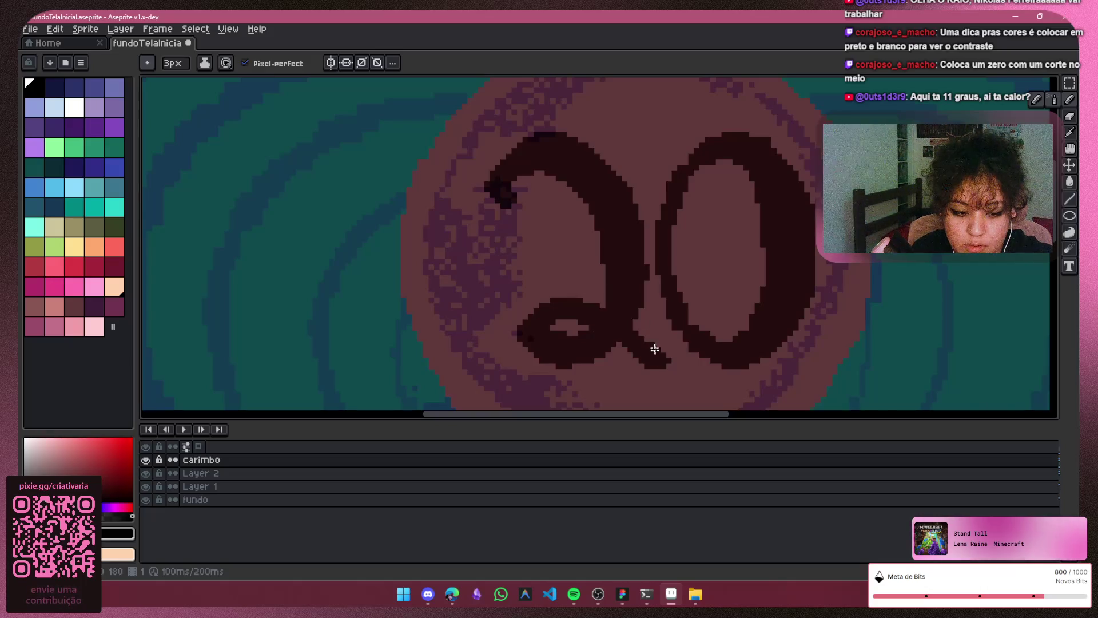
key(plus)
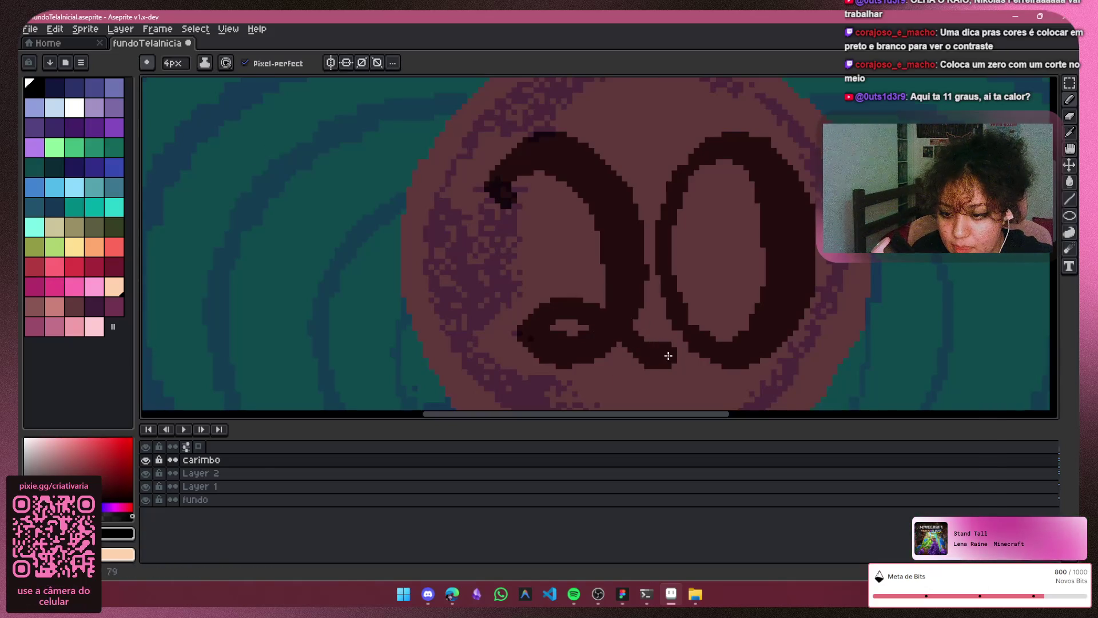
drag(650, 336, 638, 330)
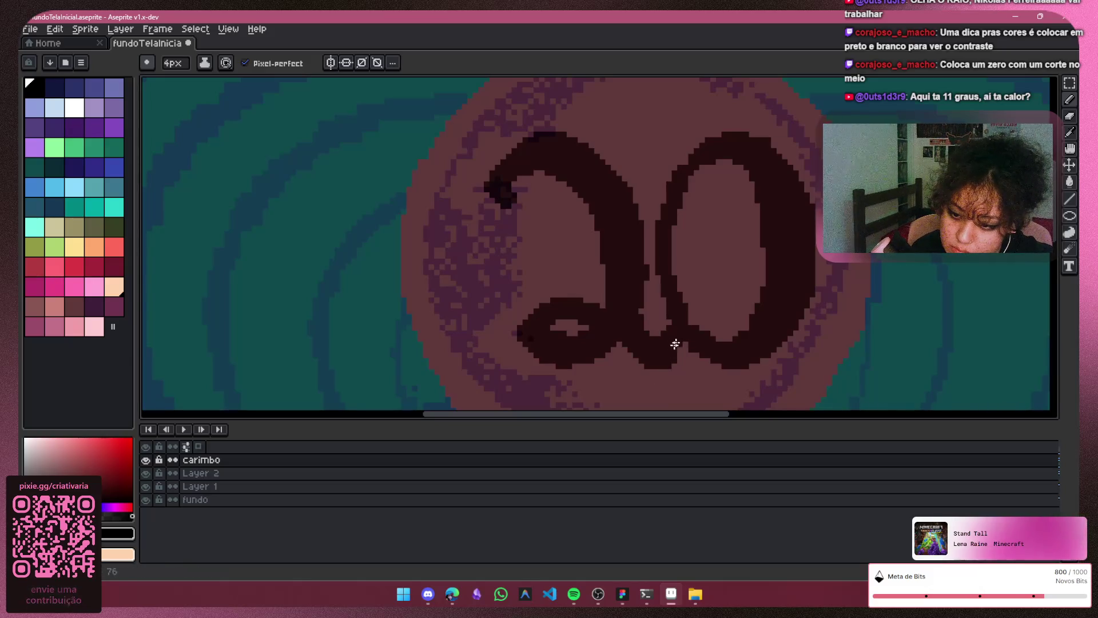
scroll(675, 331, down, 3)
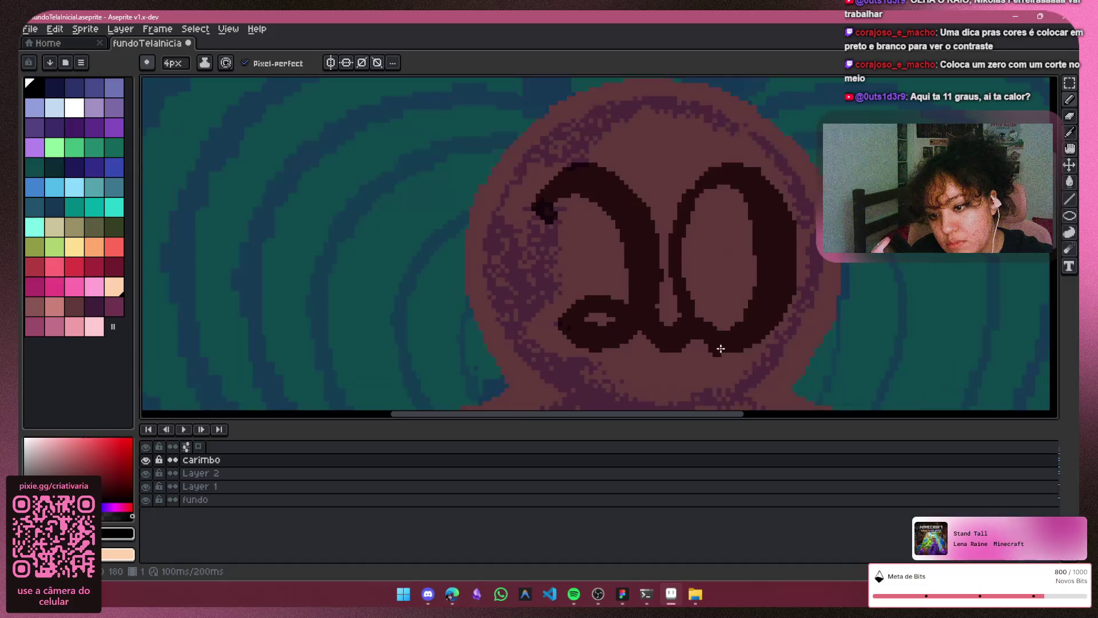
click(1061, 238)
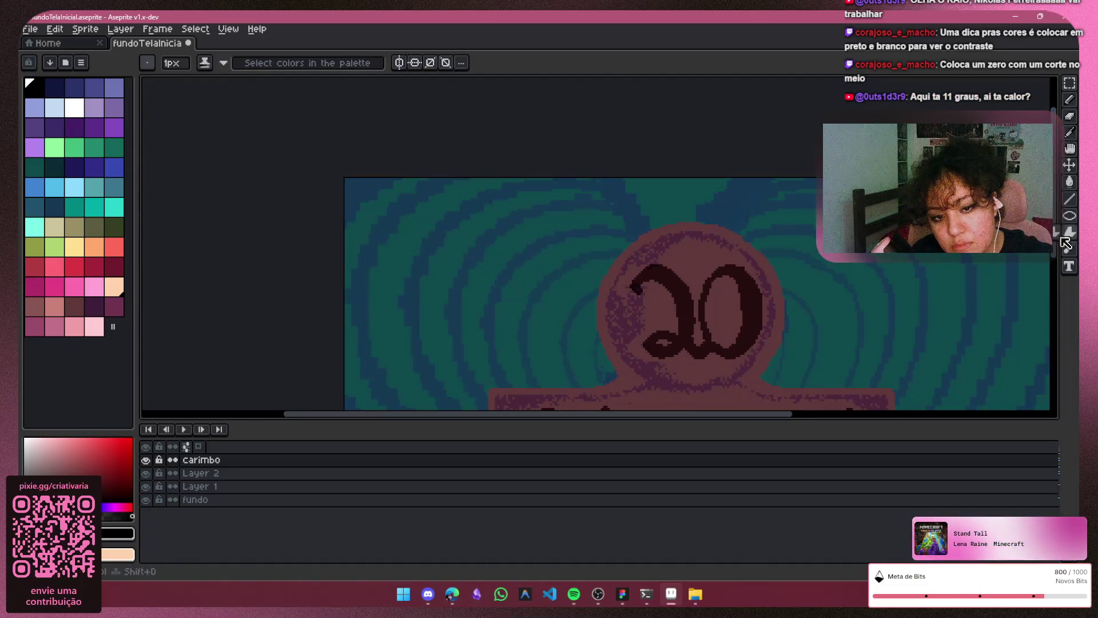
Step: Draw a thin dark test line on the canvas
drag(1060, 252, 1055, 269)
scroll(694, 297, up, 2)
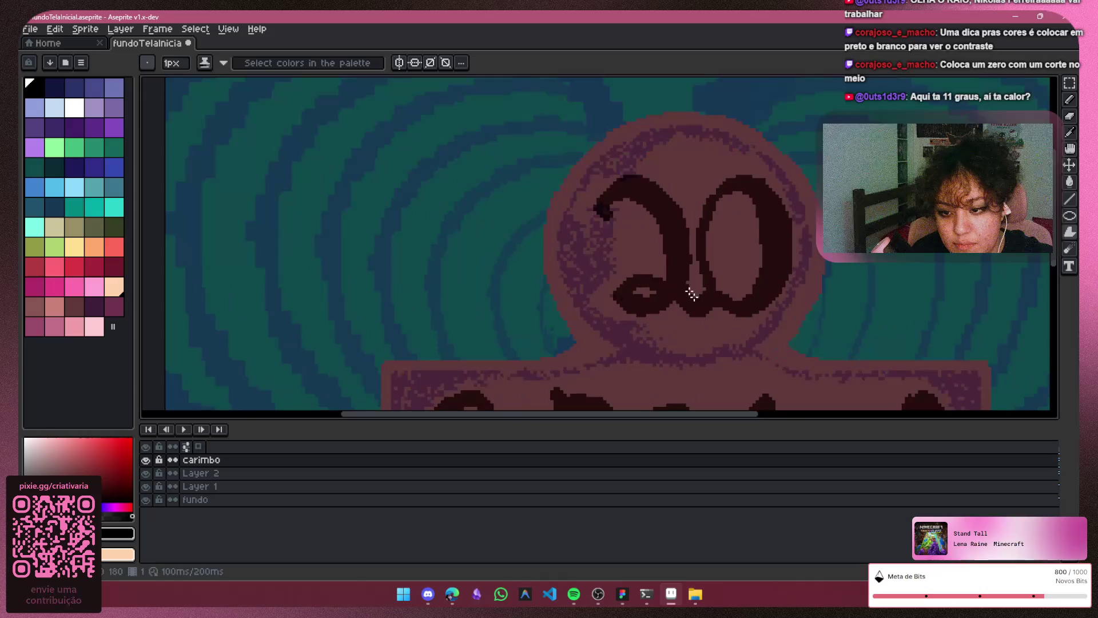
drag(720, 231, 800, 165)
scroll(869, 120, right, 5)
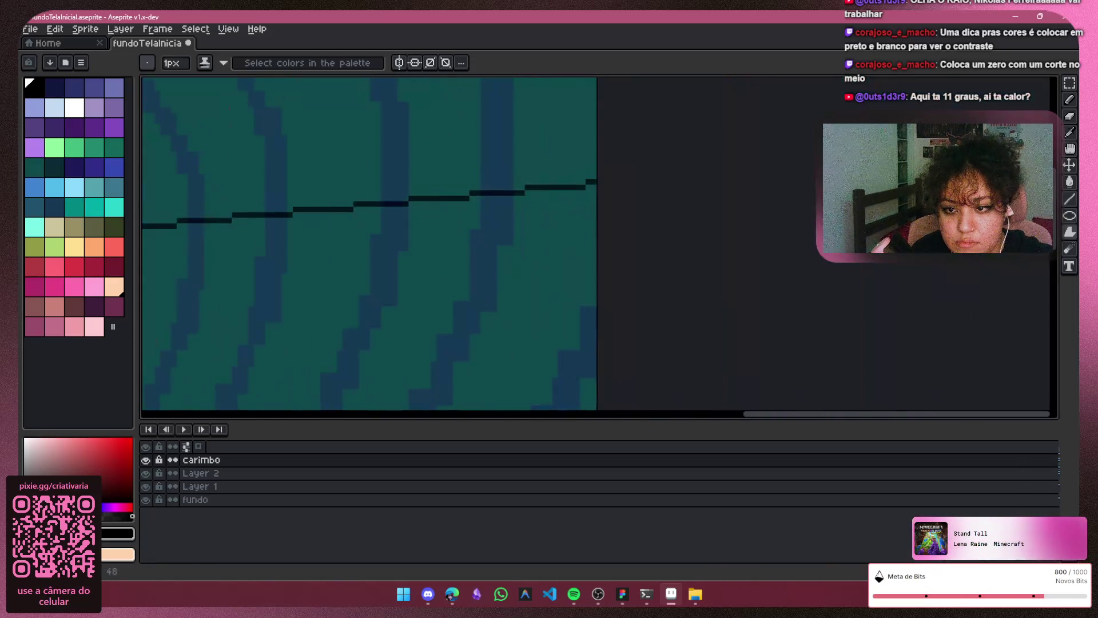
drag(766, 423, 460, 395)
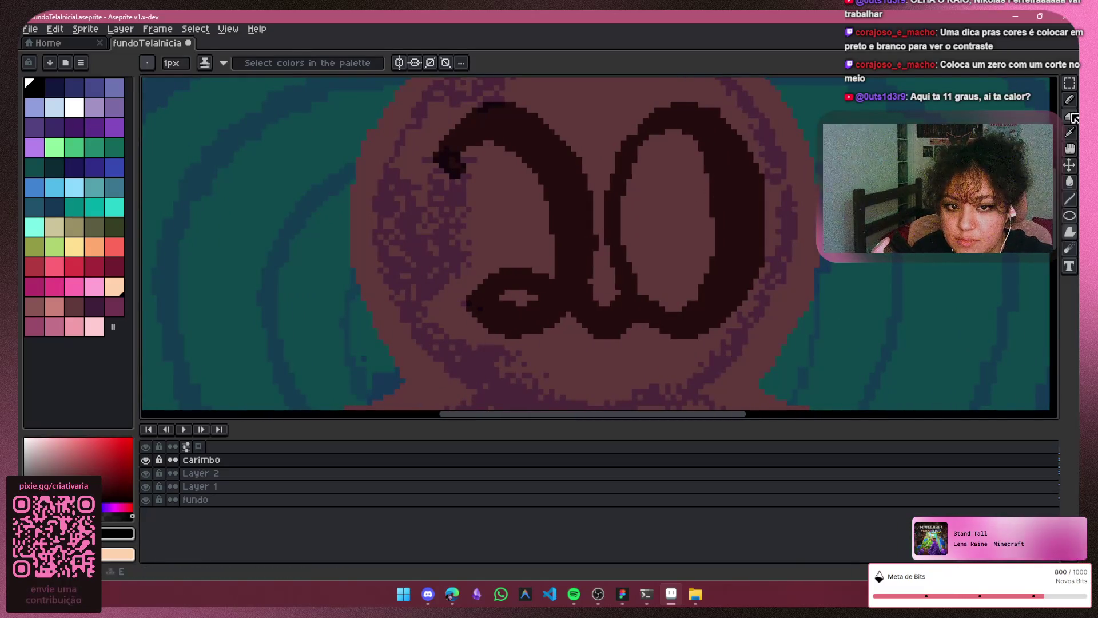
Step: Toggle Layer 2's purple dithering off and on, then make Layer 2 the active layer
key(b)
click(147, 474)
click(147, 473)
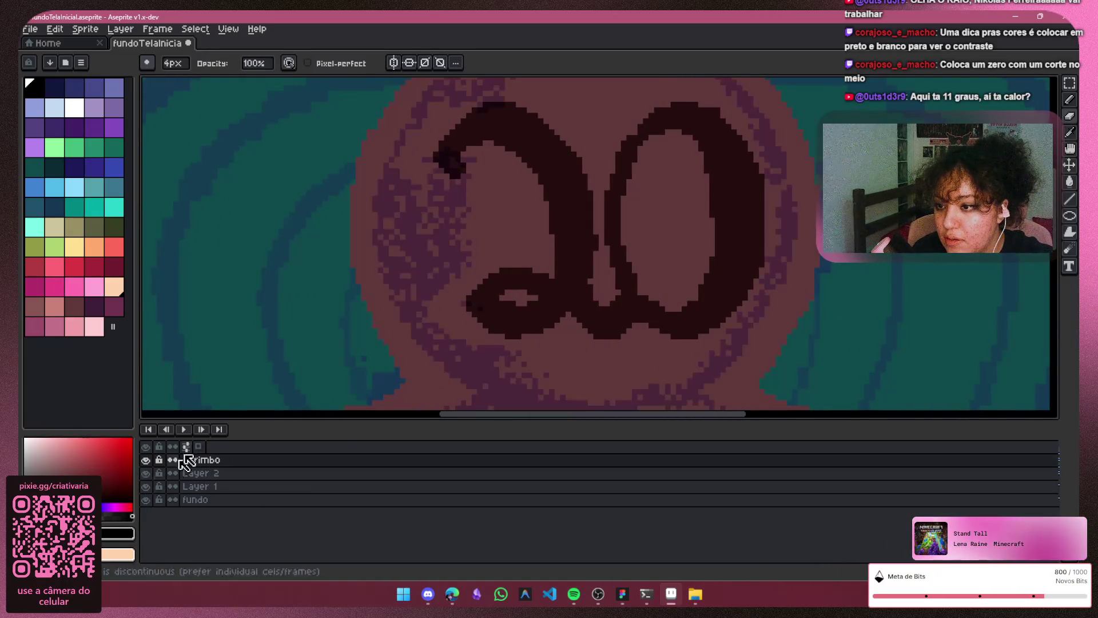
click(252, 473)
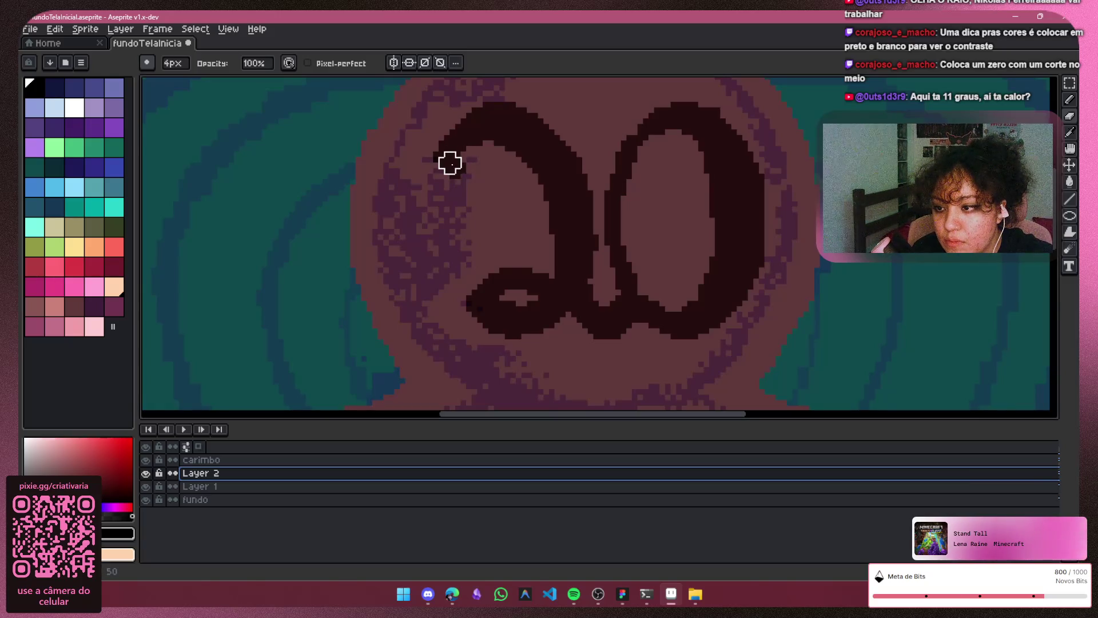
Step: Fill the 2's curled top-left hook with dark pixels and zoom out to check it
drag(449, 157, 453, 155)
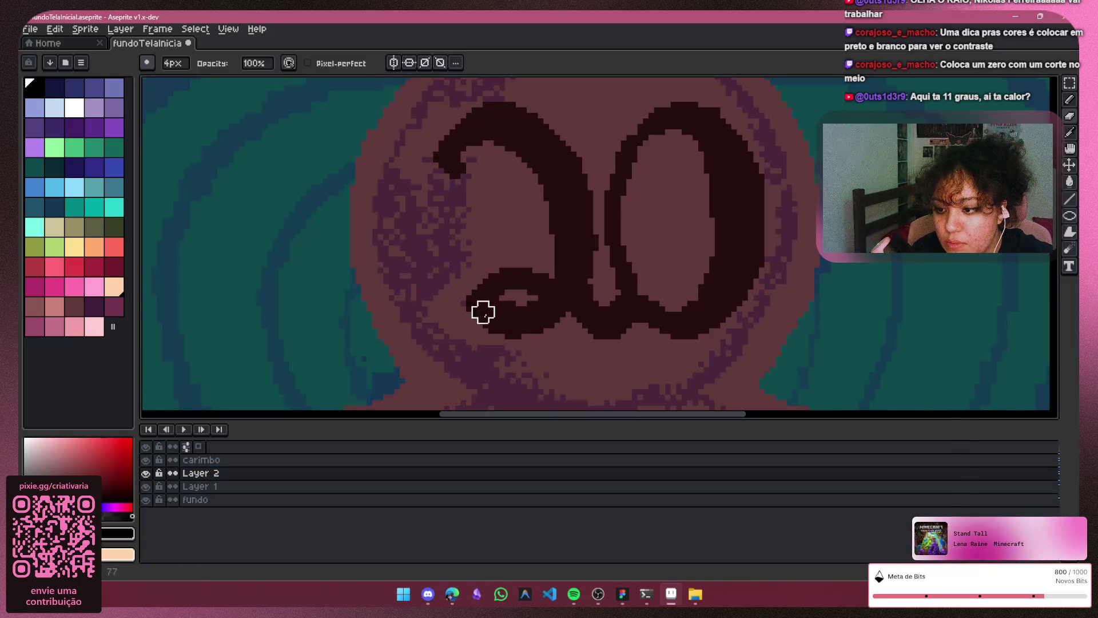
scroll(661, 250, down, 4)
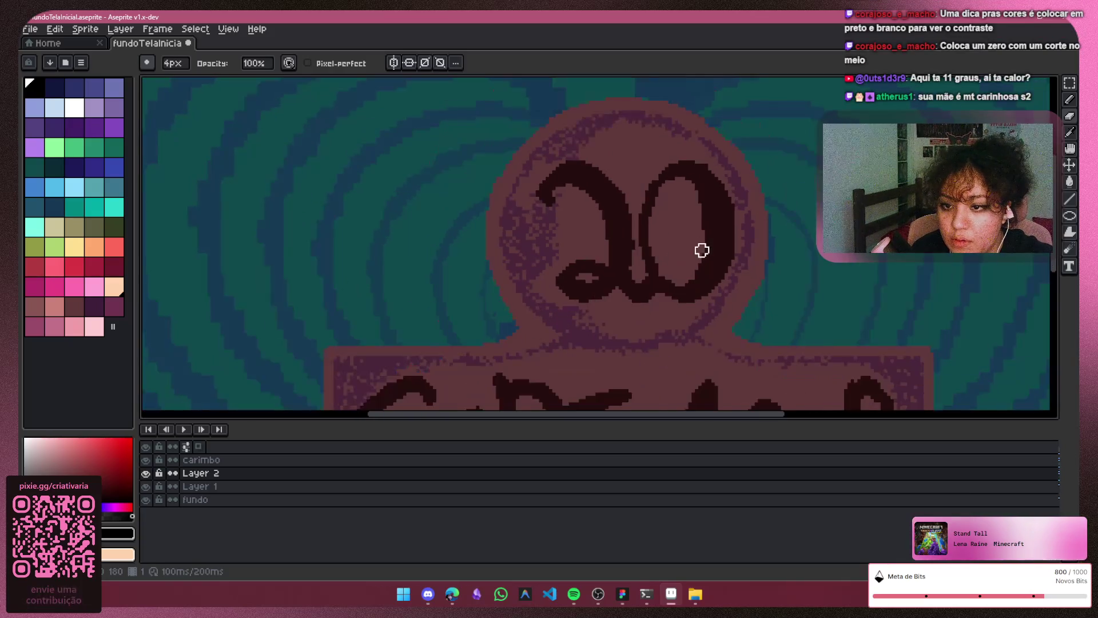
scroll(685, 210, up, 1)
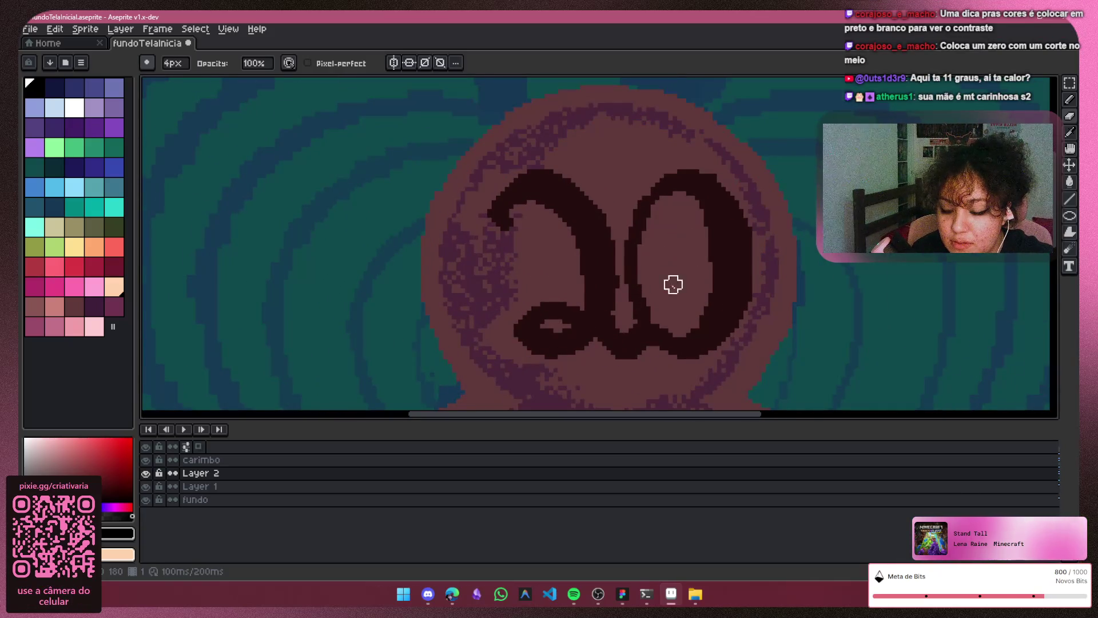
scroll(666, 278, down, 1)
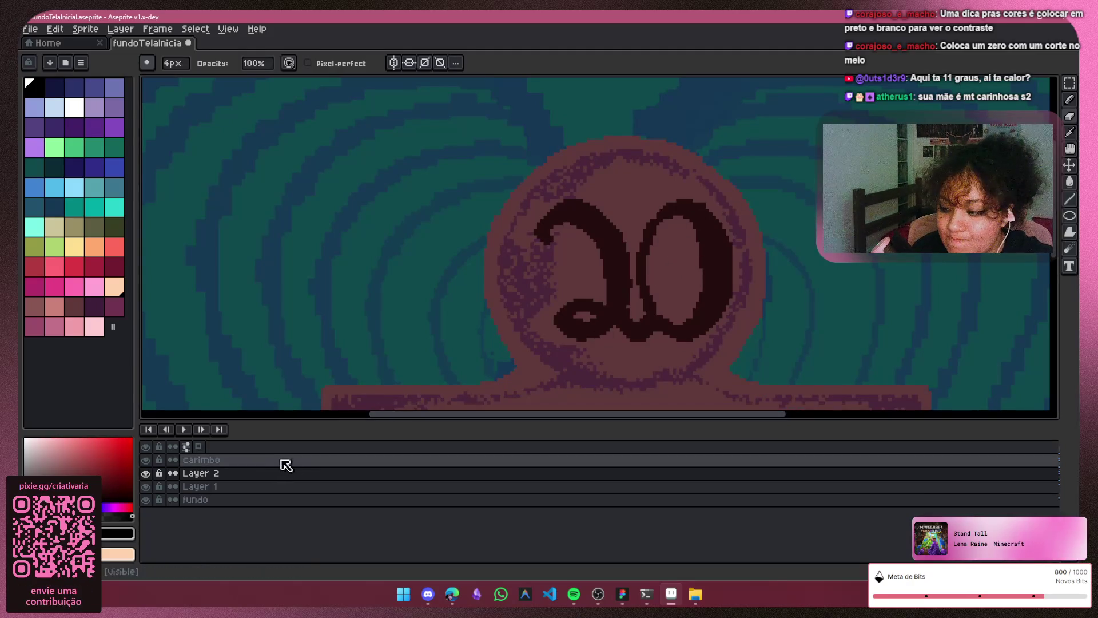
Step: Make the carimbo layer the active layer again
click(220, 474)
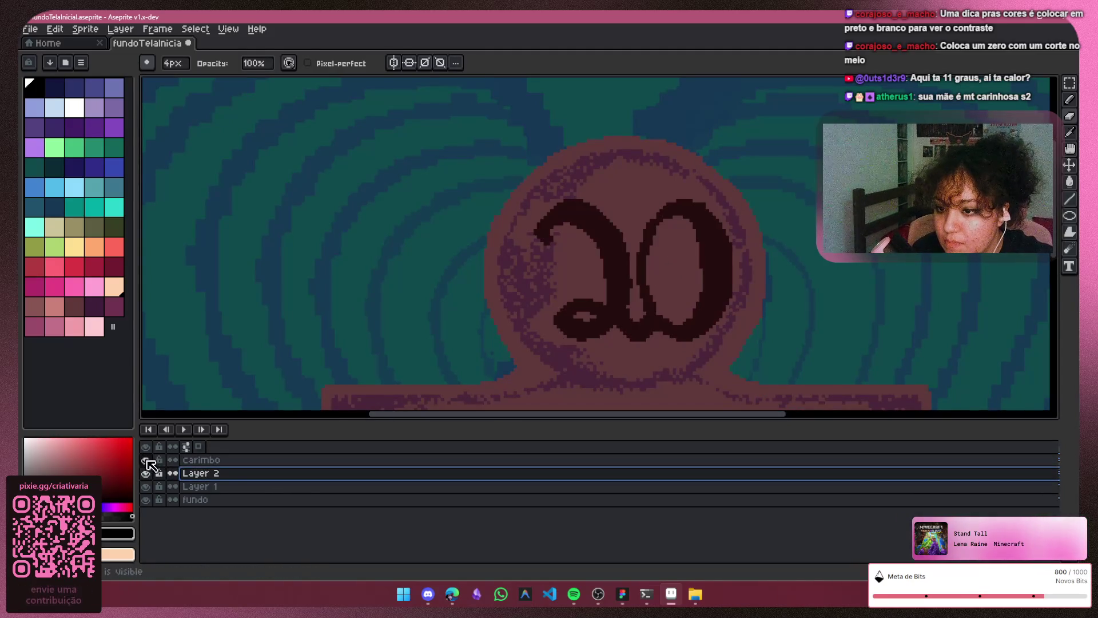
click(228, 460)
scroll(572, 229, up, 3)
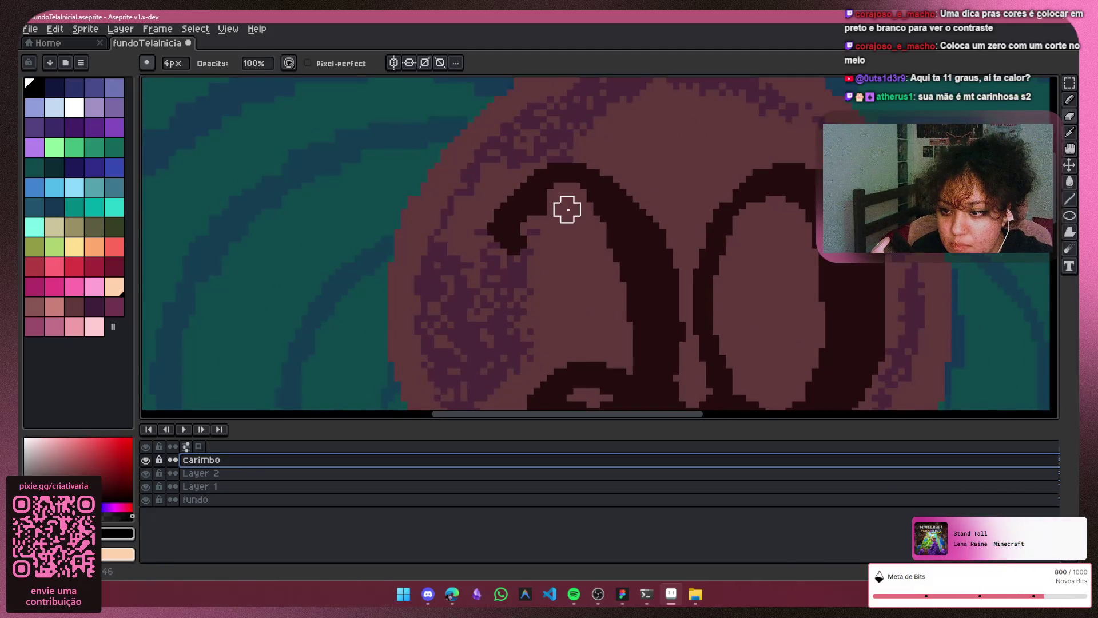
Step: Pick the carimbo layer from the canvas with the Move tool, then return to the Pencil
scroll(526, 222, down, 4)
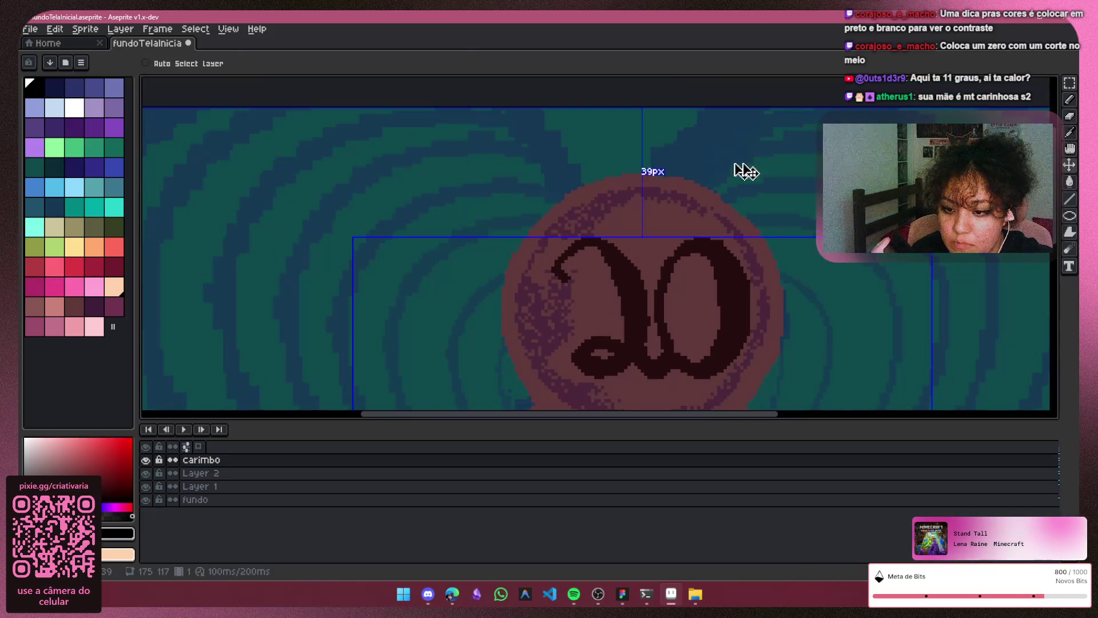
scroll(744, 387, down, 1)
drag(740, 417, 821, 417)
scroll(616, 308, up, 1)
scroll(584, 317, up, 2)
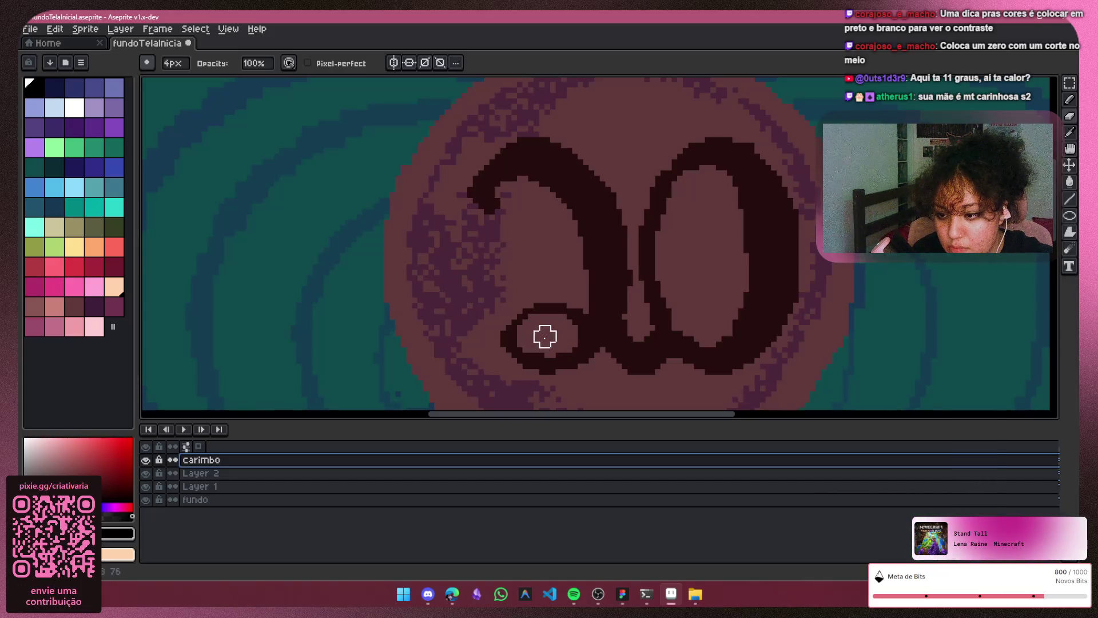
key(Escape)
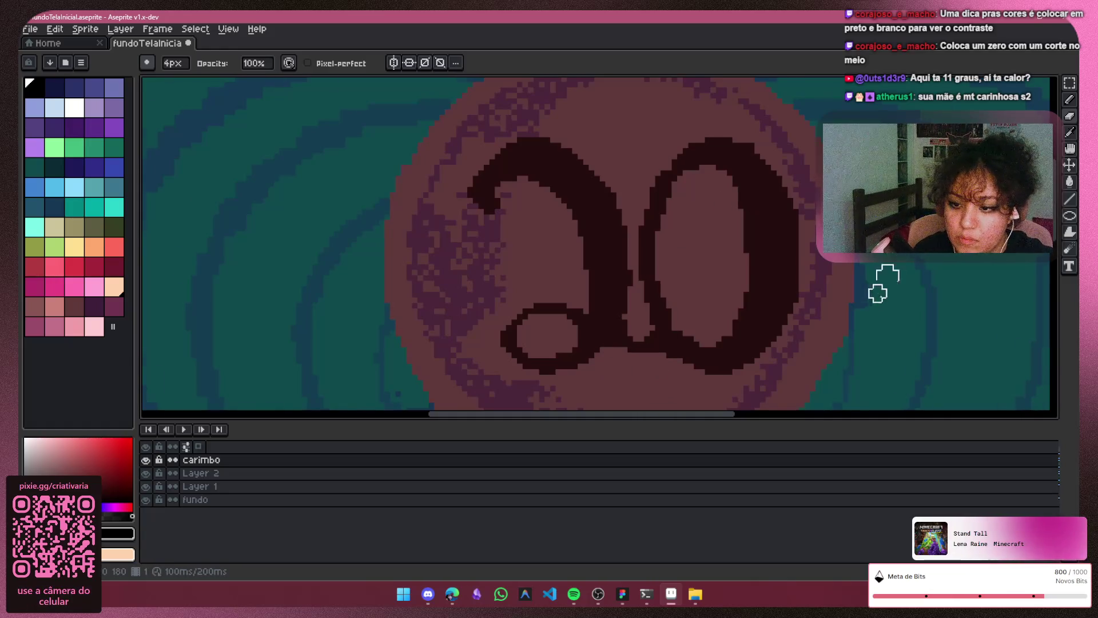
scroll(887, 275, down, 3)
key(v)
click(736, 368)
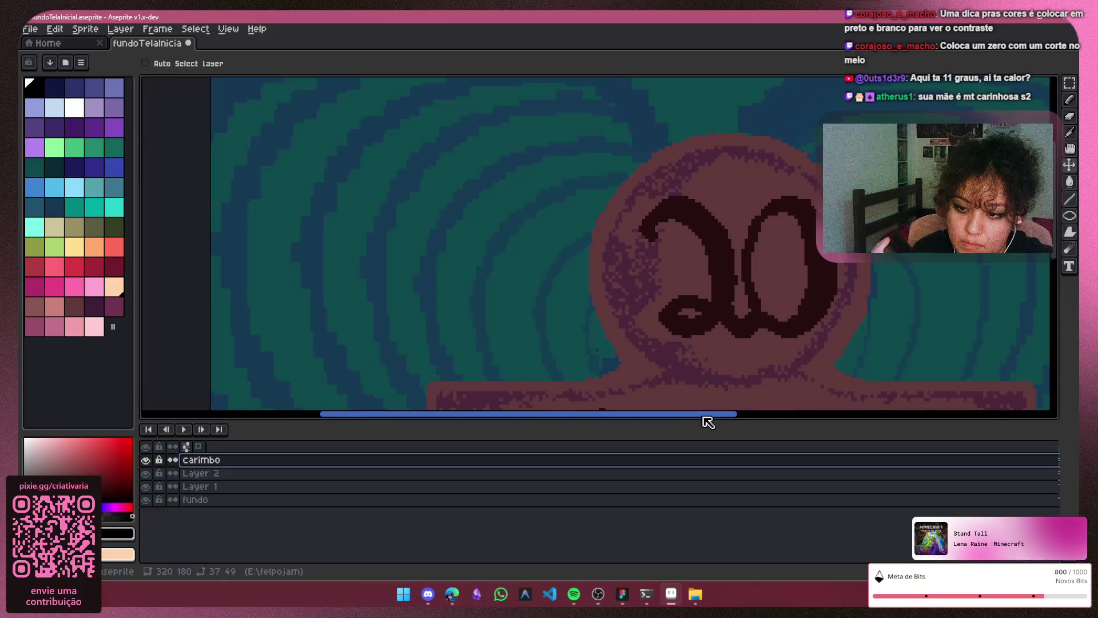
key(b)
scroll(686, 311, up, 1)
scroll(561, 240, up, 1)
scroll(588, 314, up, 1)
Step: Paint over the 2's inner stroke edge and the stray dark mark inside it
mouse_move(596, 305)
mouse_down()
mouse_move(568, 223)
mouse_move(519, 194)
mouse_up()
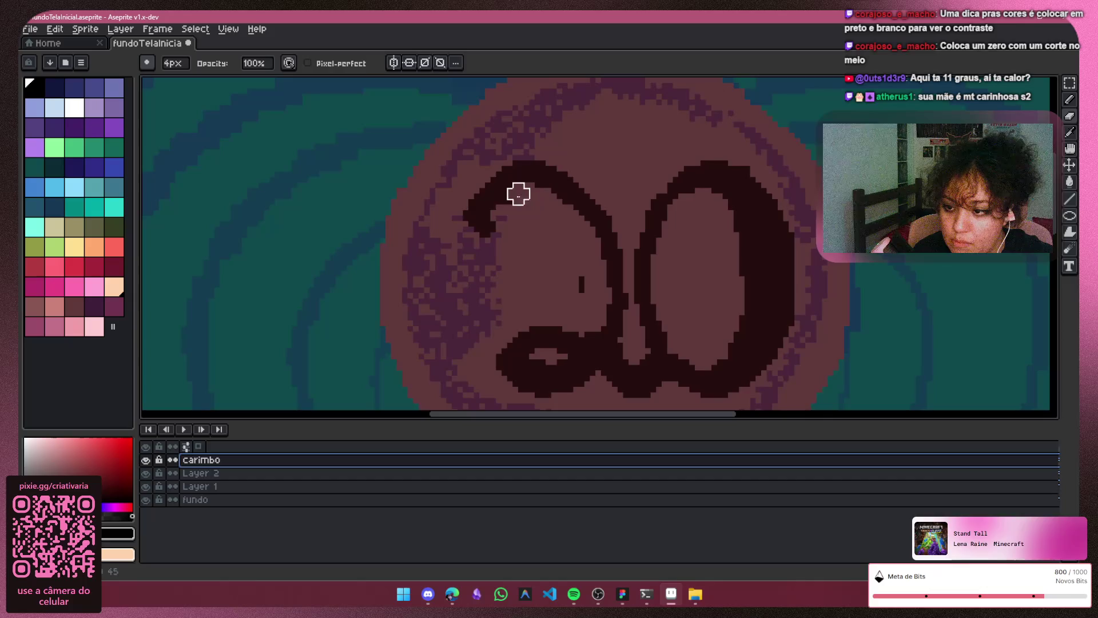
drag(582, 286, 572, 277)
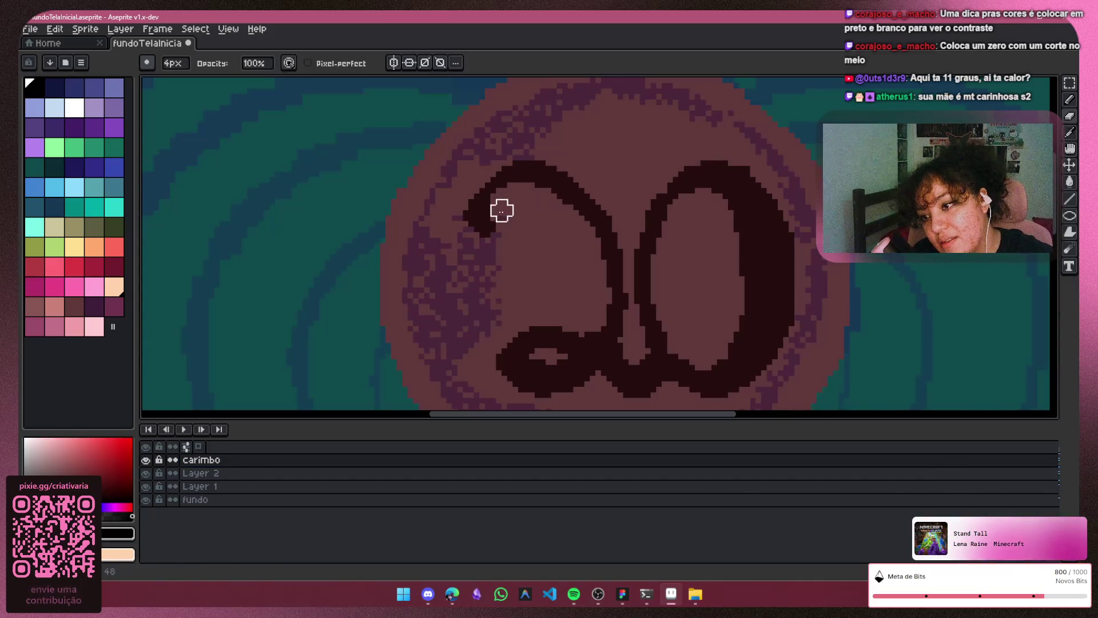
scroll(581, 335, down, 2)
scroll(581, 335, down, 1)
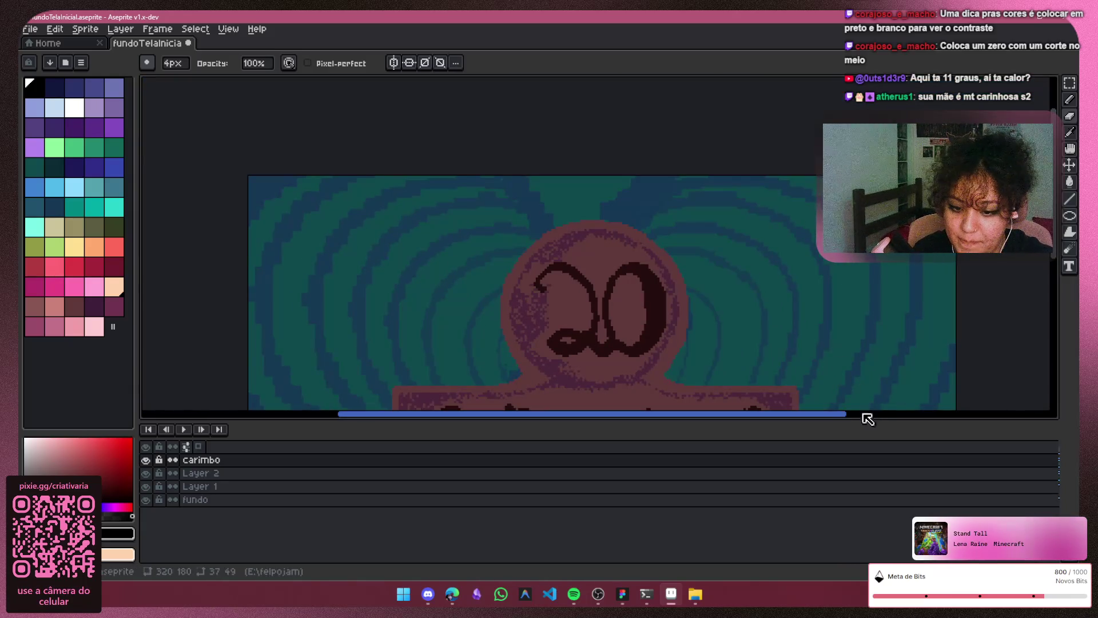
click(840, 417)
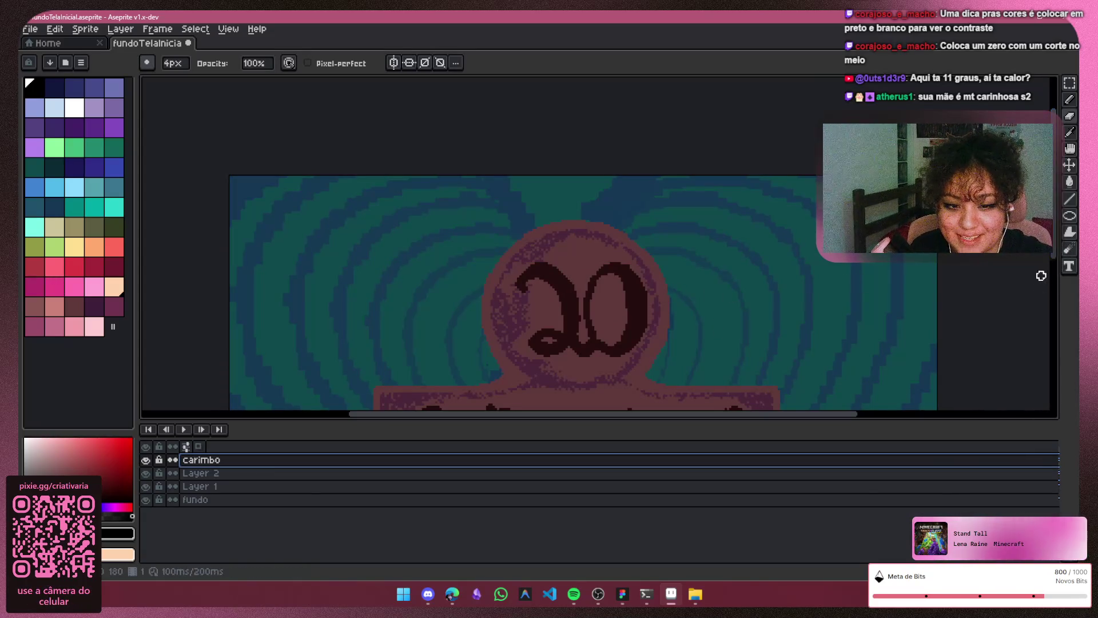
drag(1059, 253, 1057, 320)
scroll(829, 275, down, 2)
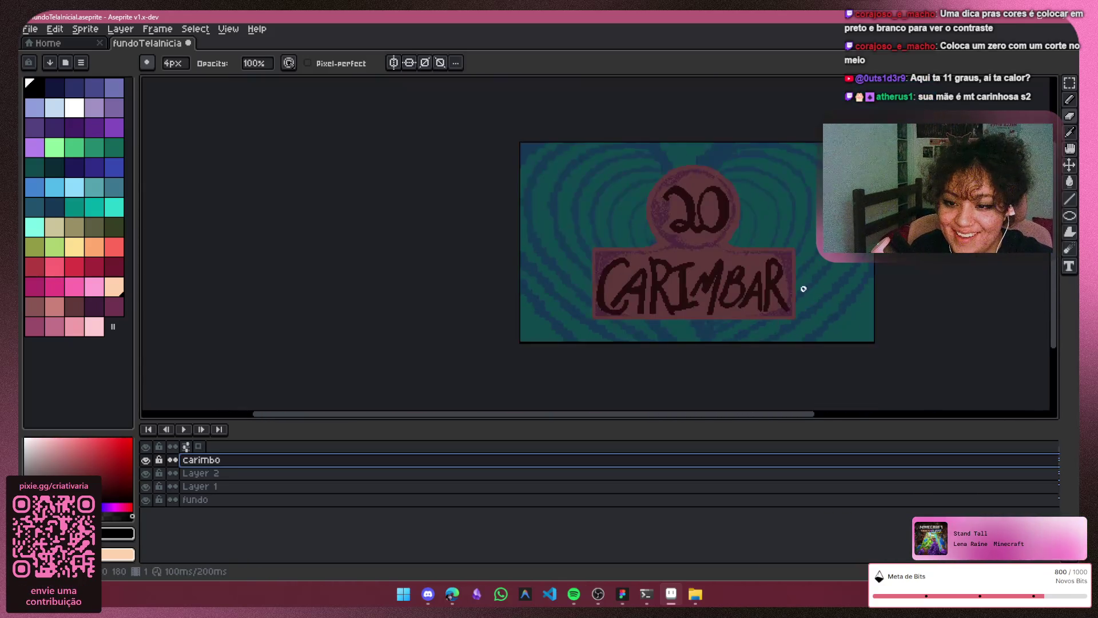
drag(773, 416, 831, 421)
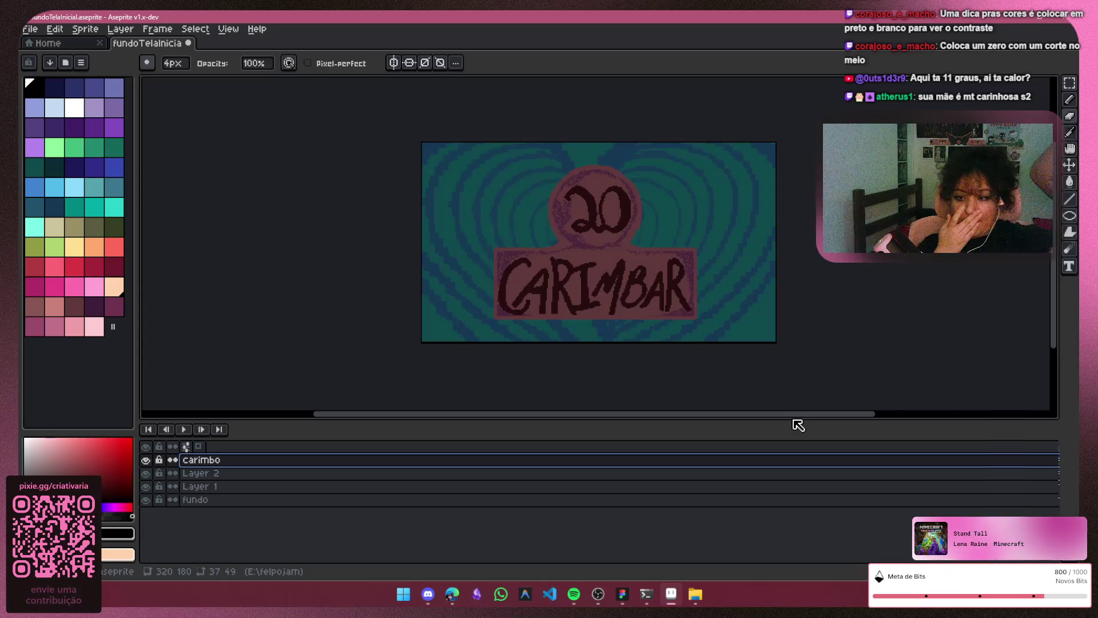
scroll(604, 171, up, 2)
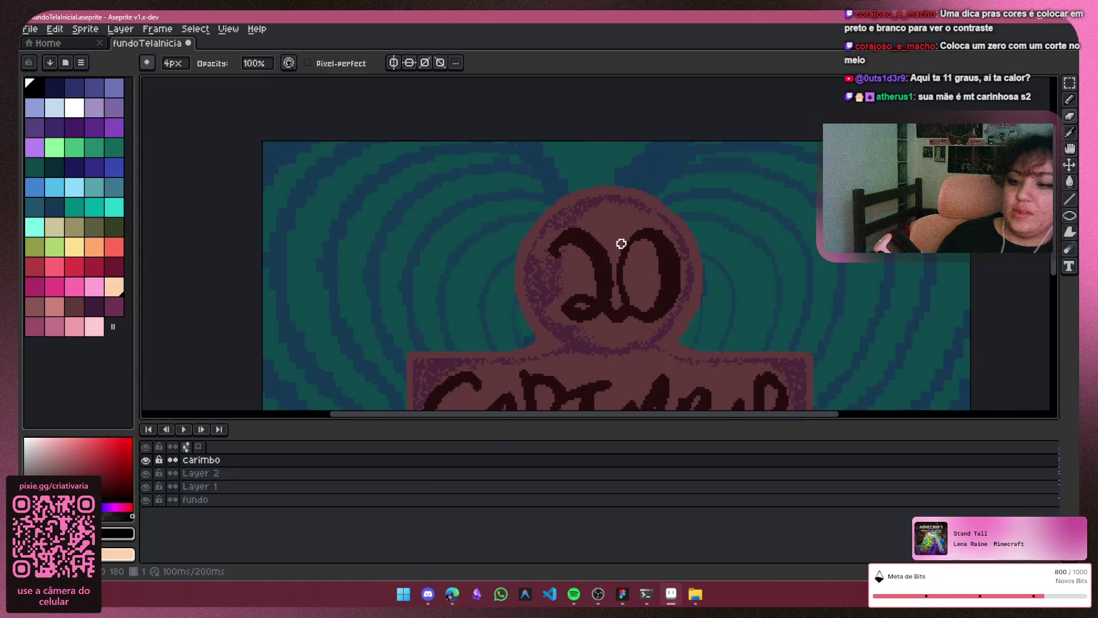
Step: Box the 20 with the Rectangular Marquee, nudge it left, and deselect
scroll(620, 240, up, 2)
key(m)
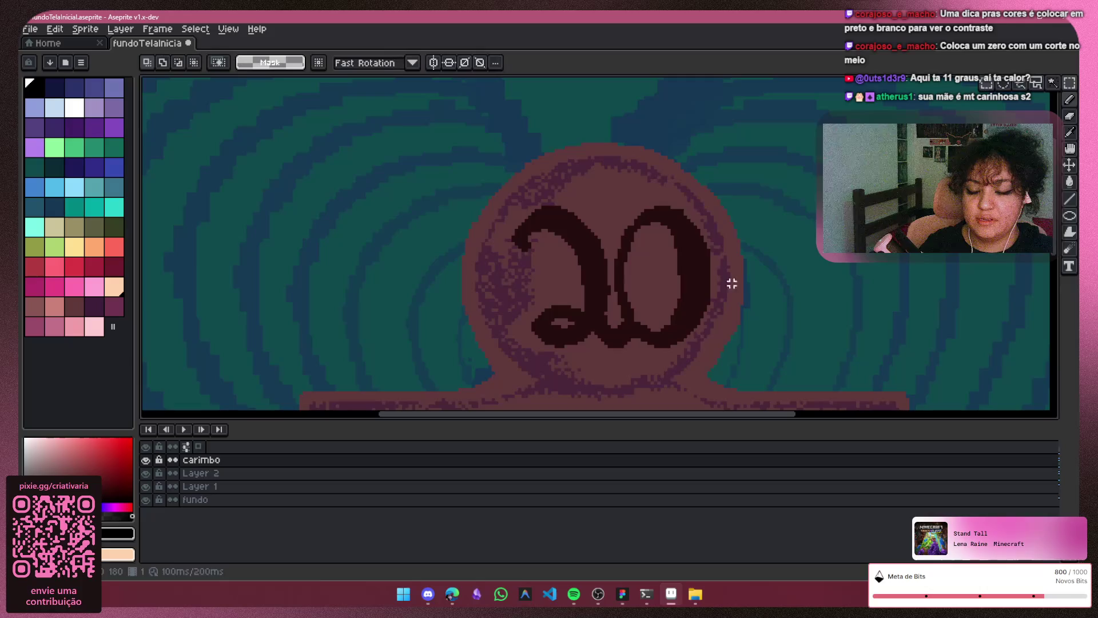
mouse_move(745, 157)
mouse_down()
mouse_move(676, 346)
mouse_move(469, 385)
mouse_up()
mouse_move(664, 277)
mouse_down()
mouse_move(647, 279)
mouse_move(656, 278)
mouse_up()
key(ctrl+d)
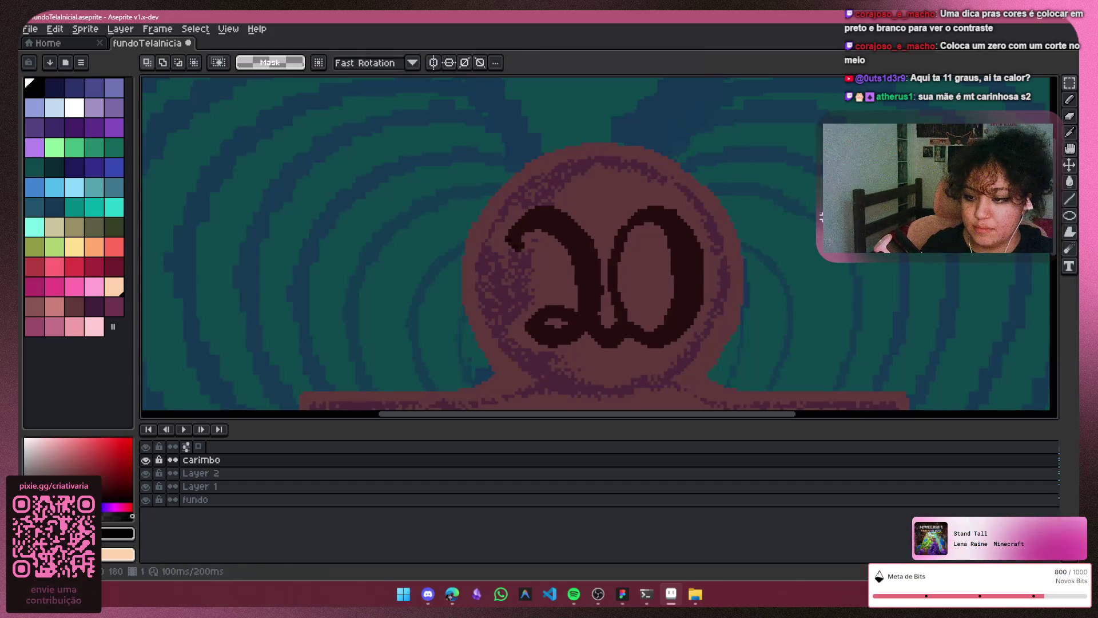
Step: Pan and zoom around the canvas to review the recentred 20
scroll(837, 292, down, 3)
mouse_move(767, 414)
mouse_down()
mouse_move(784, 420)
mouse_move(834, 395)
mouse_up()
scroll(866, 316, down, 1)
scroll(865, 316, up, 1)
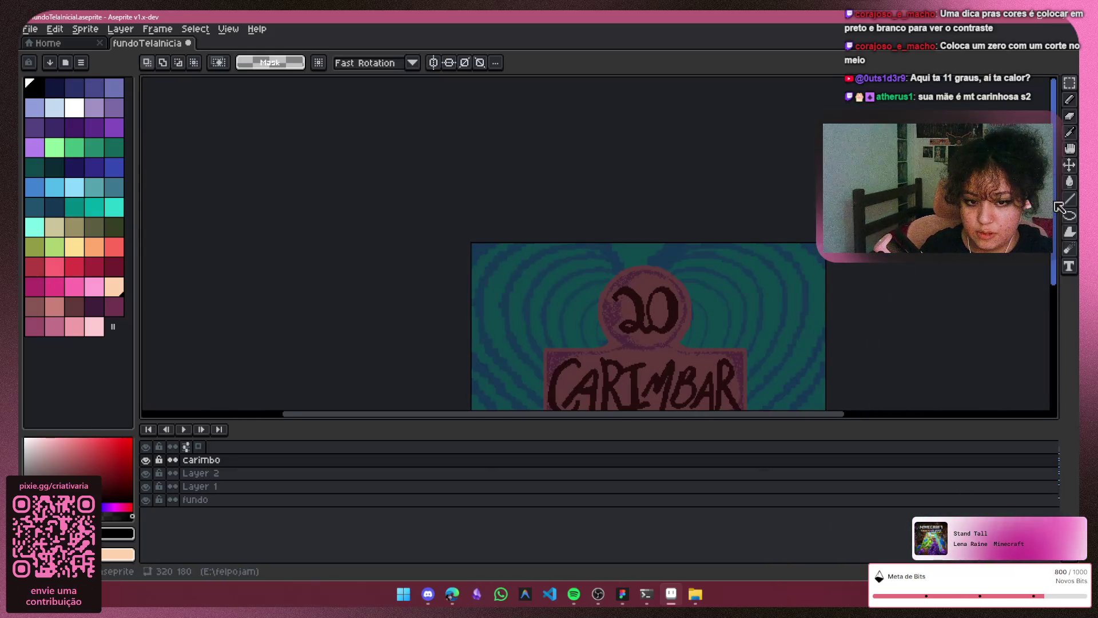
drag(1056, 232, 1050, 270)
drag(758, 417, 792, 424)
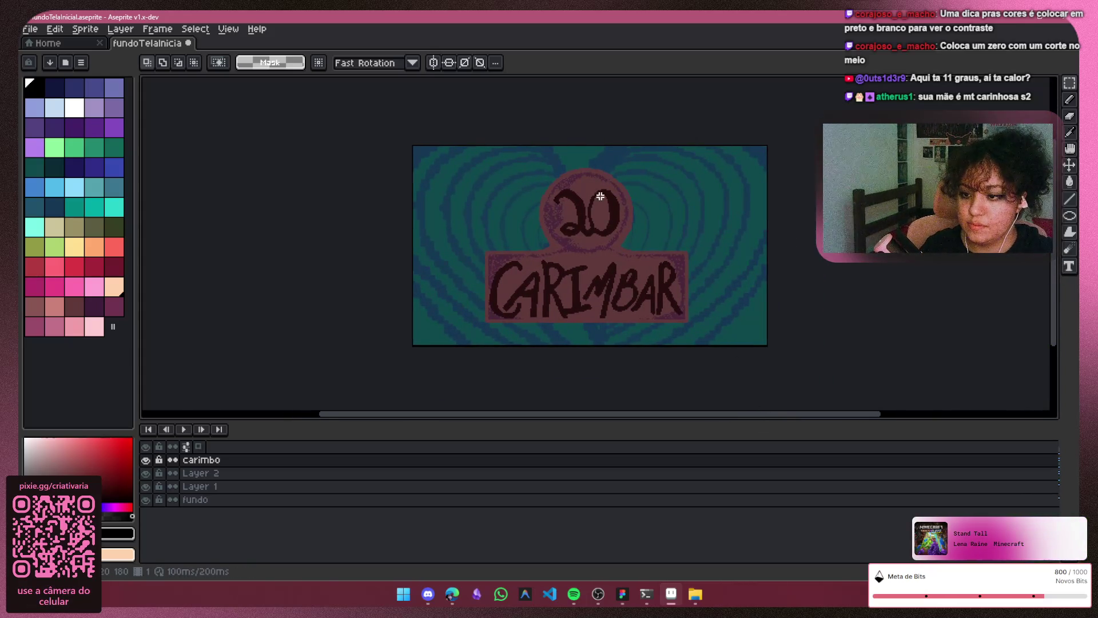
scroll(574, 173, up, 1)
Step: Clear the leftover selection and switch to the Eraser
click(600, 169)
click(1070, 116)
scroll(608, 201, up, 1)
scroll(573, 189, up, 1)
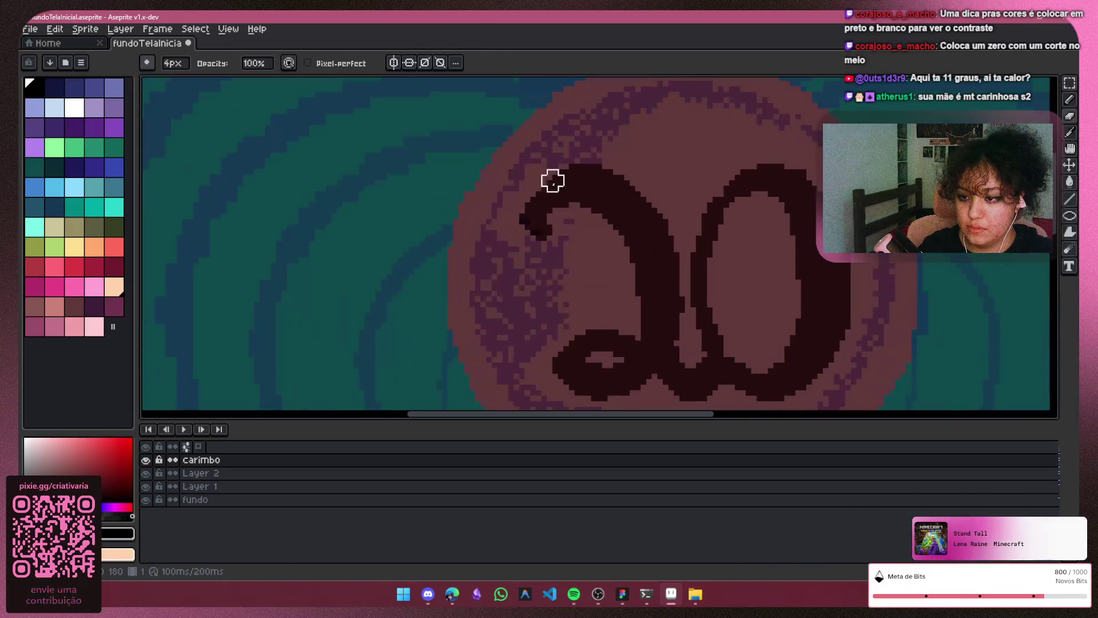
Step: Select Layer 2, compare its dithered overlay hidden and shown, and erase a few stray pixels
click(203, 474)
click(146, 474)
click(145, 474)
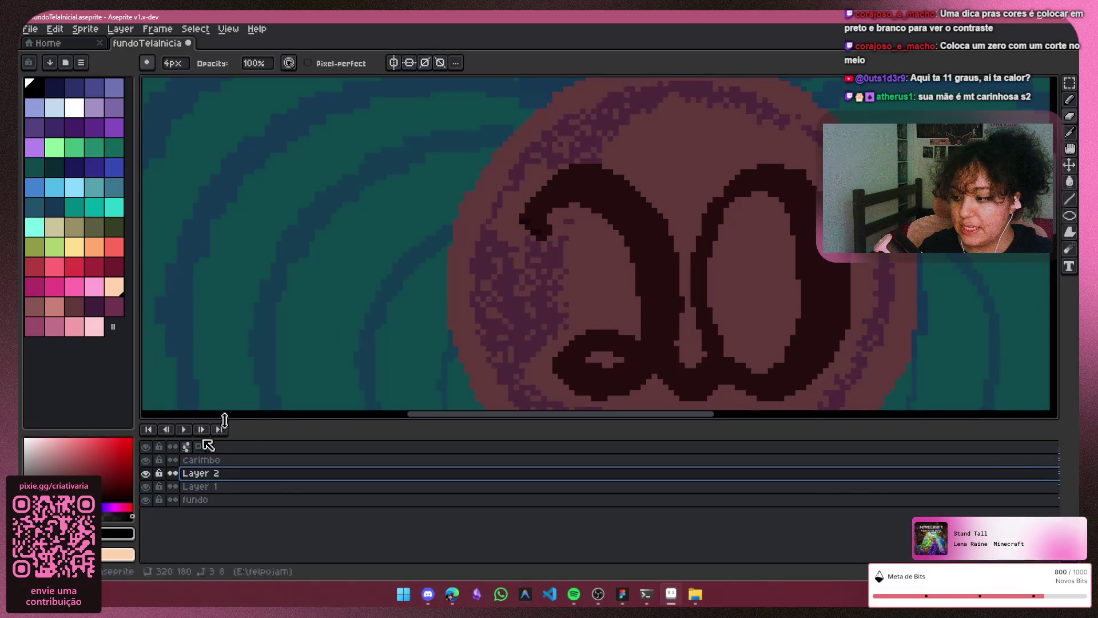
click(541, 219)
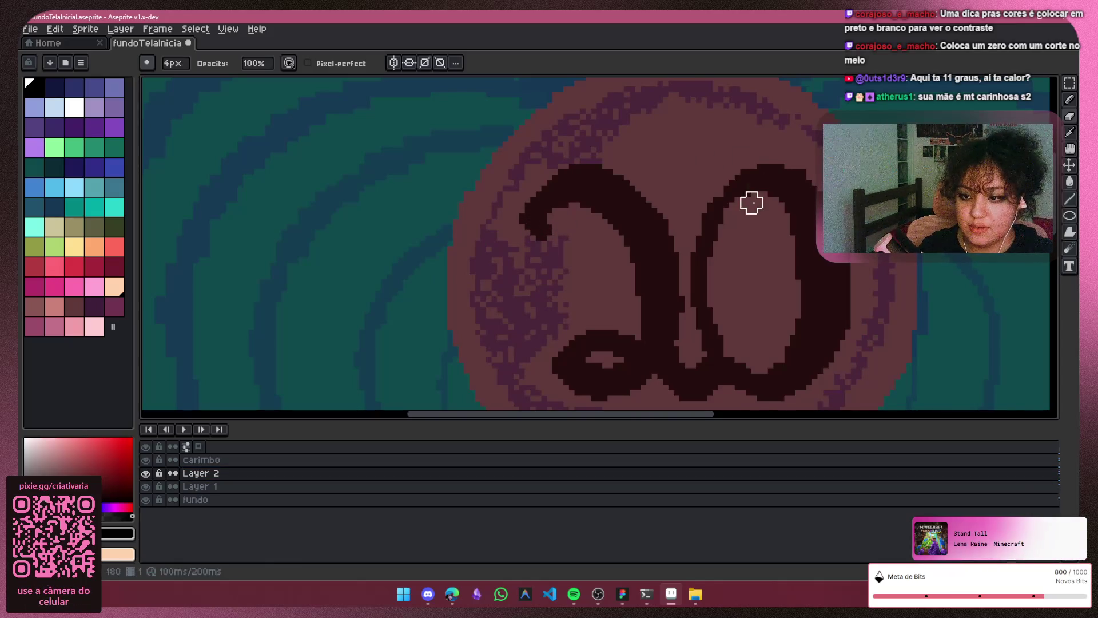
scroll(801, 258, down, 3)
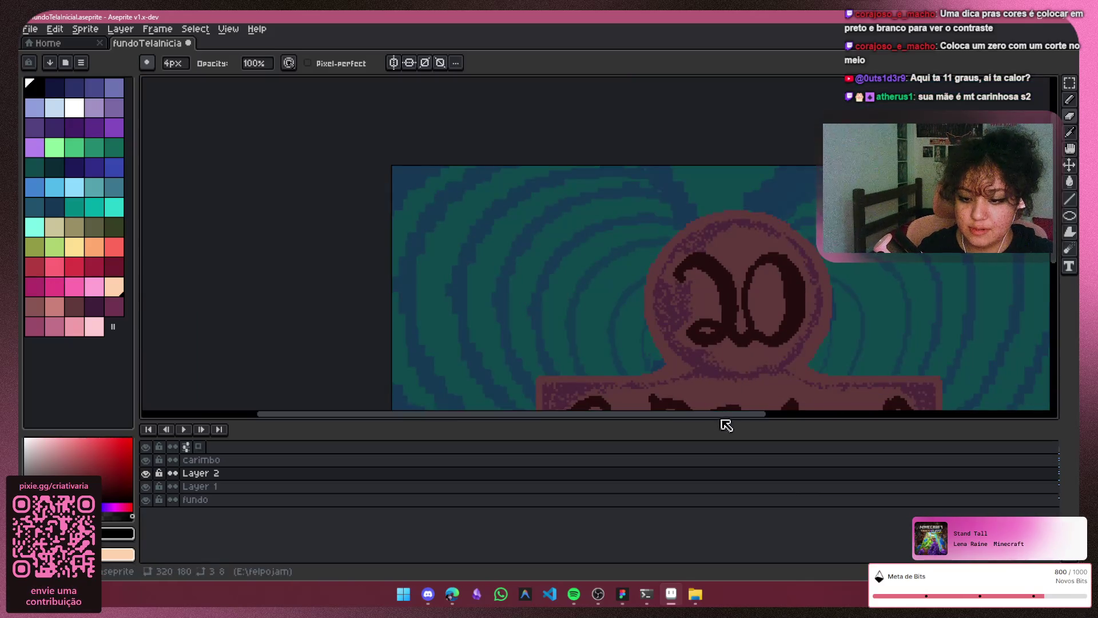
scroll(795, 400, down, 1)
scroll(735, 404, down, 1)
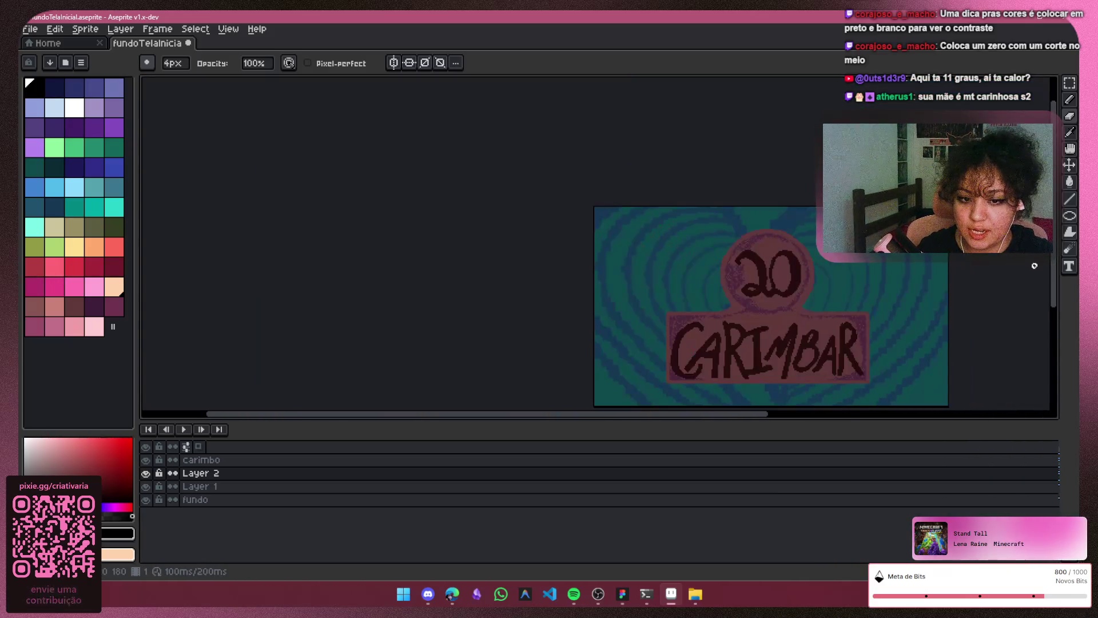
drag(740, 414, 826, 413)
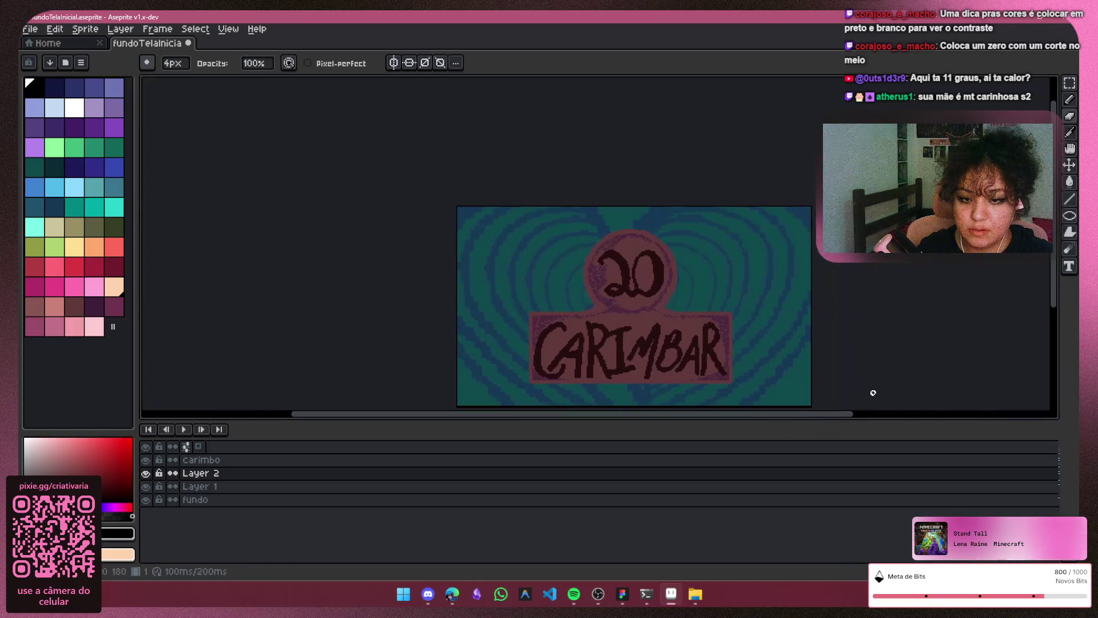
drag(1056, 283, 1054, 341)
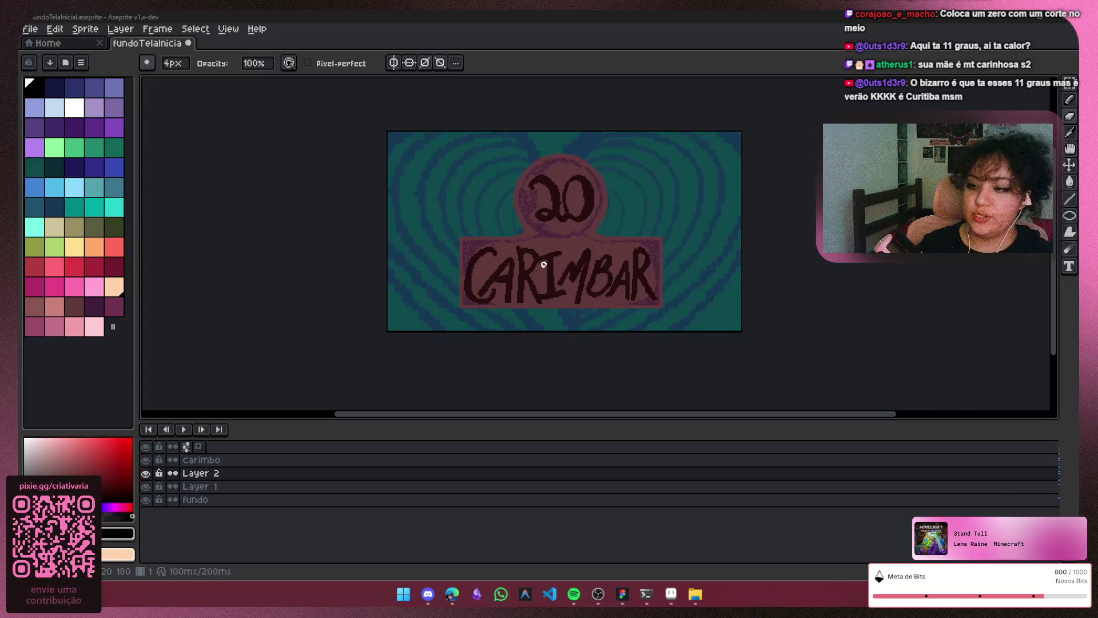
scroll(581, 187, up, 2)
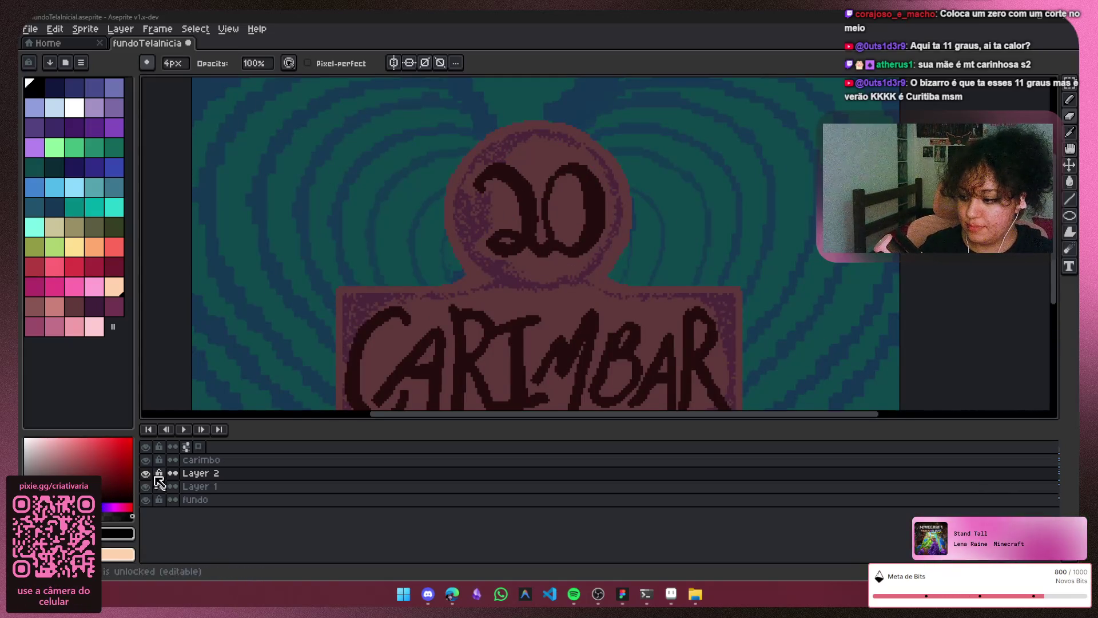
click(146, 484)
click(147, 484)
click(146, 473)
click(146, 473)
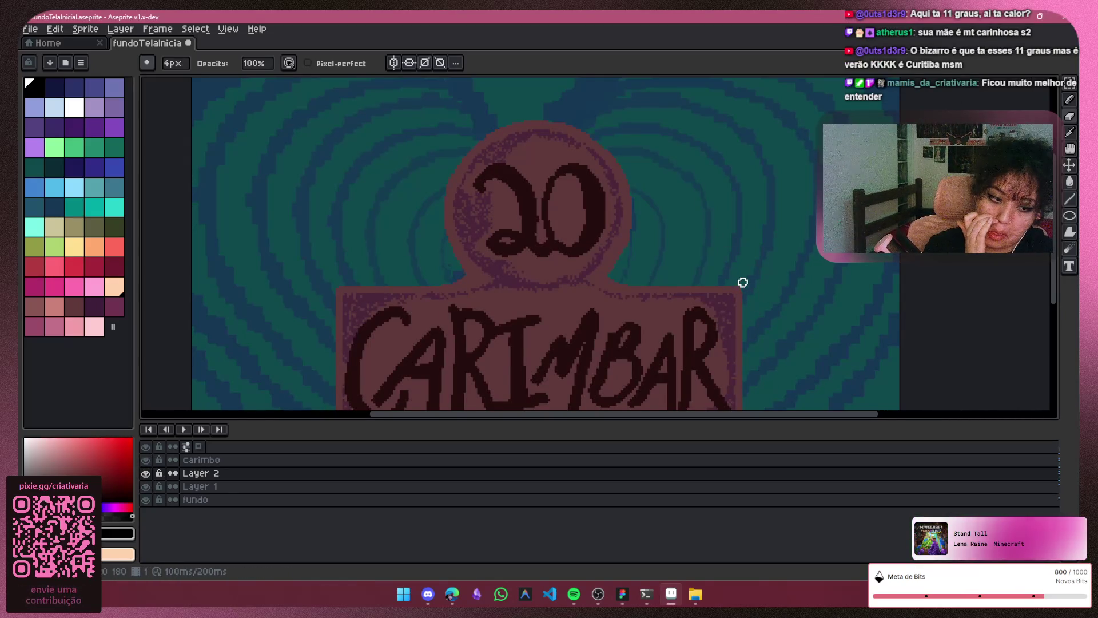
scroll(726, 320, down, 3)
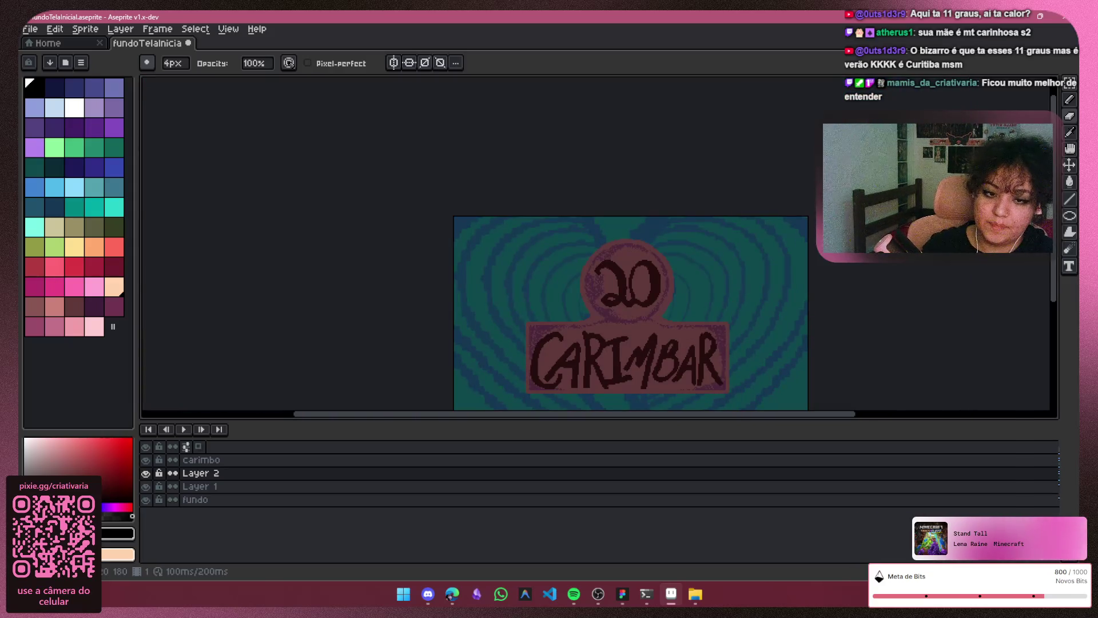
scroll(629, 285, down, 2)
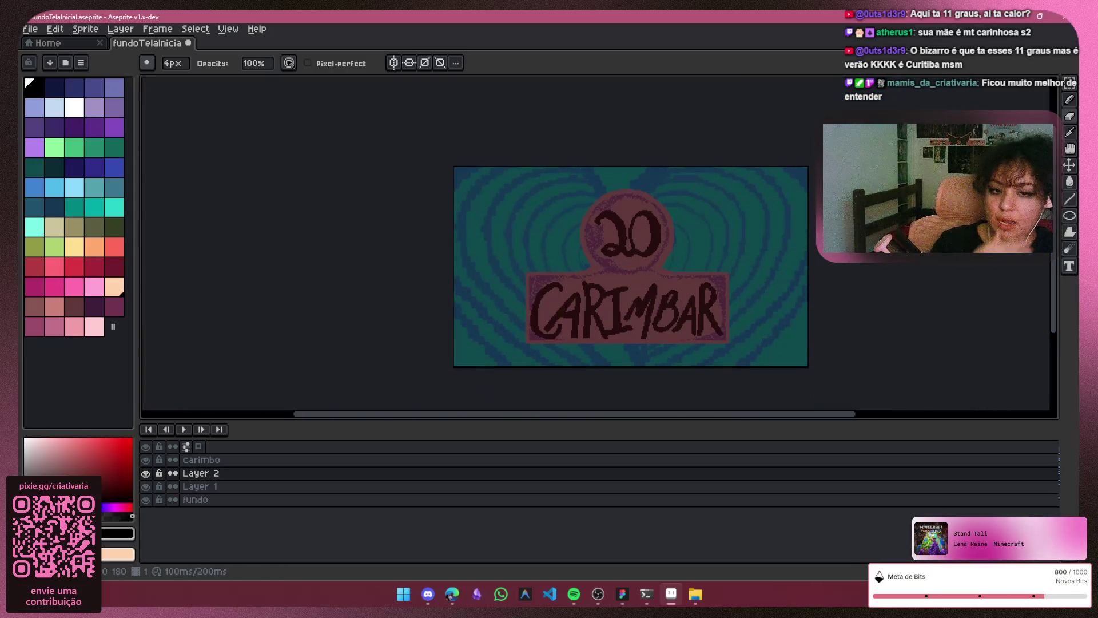
click(147, 473)
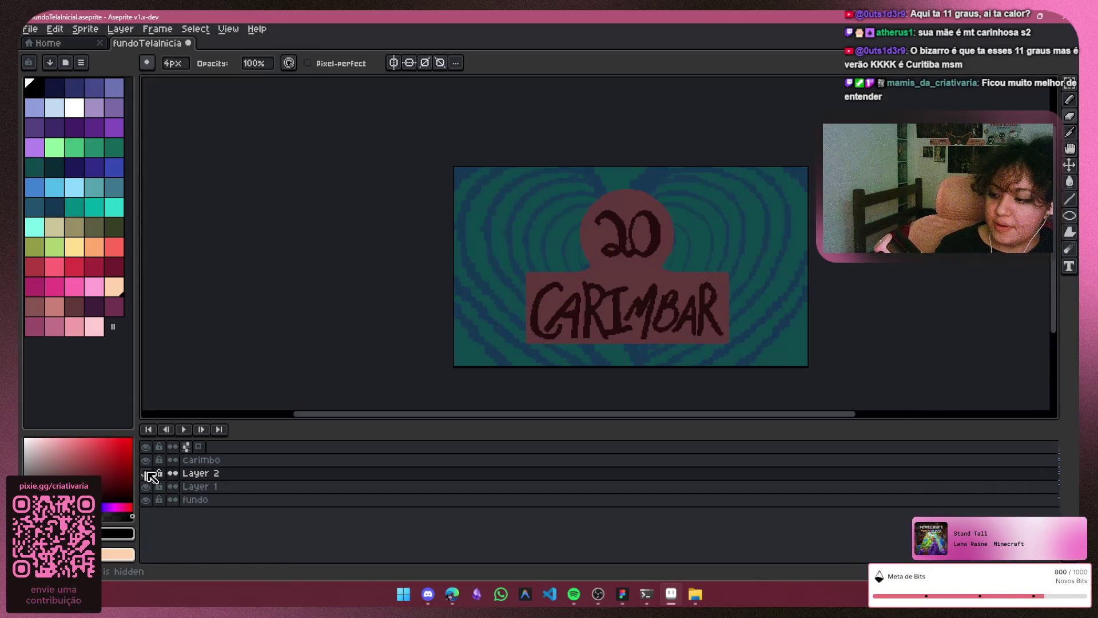
click(146, 473)
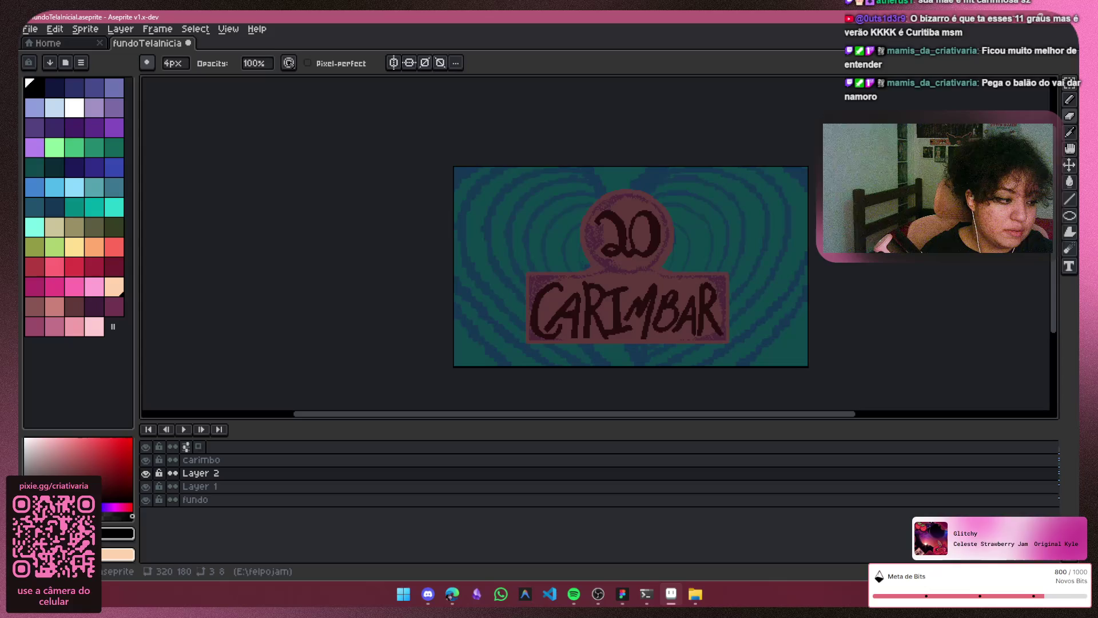
Step: Alt+Tab from Aseprite over to OBS
key(alt+Tab)
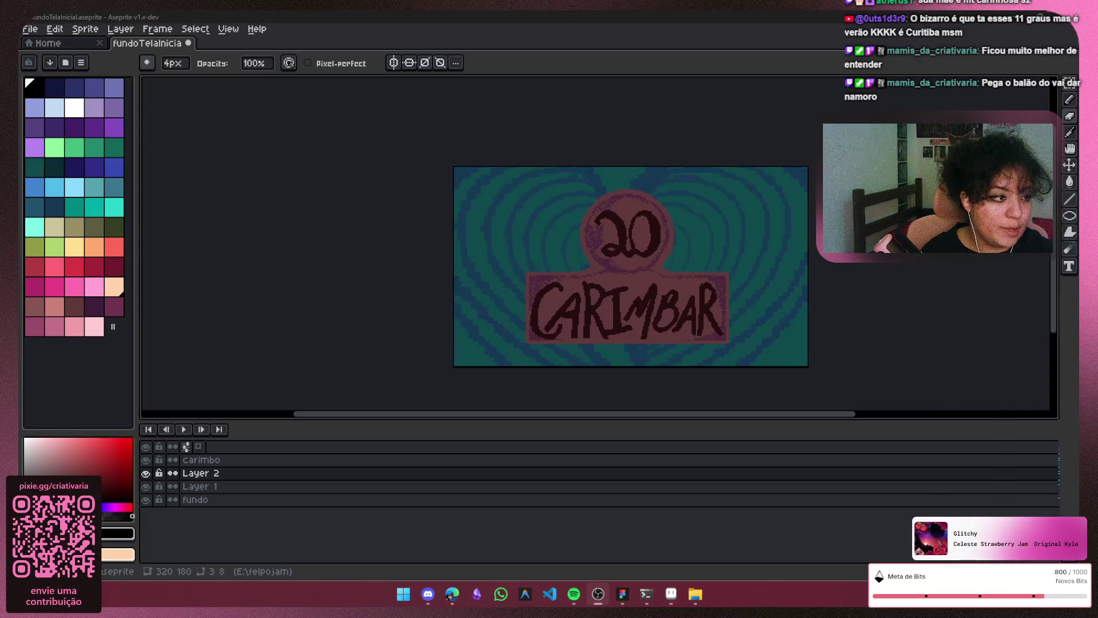